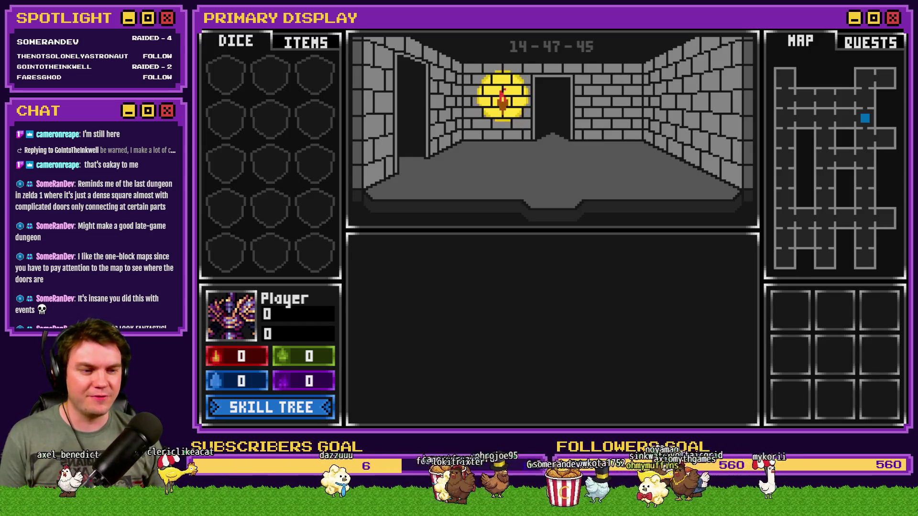
Step: Walk the player into the neighbouring room by clicking it on the minimap
click(886, 140)
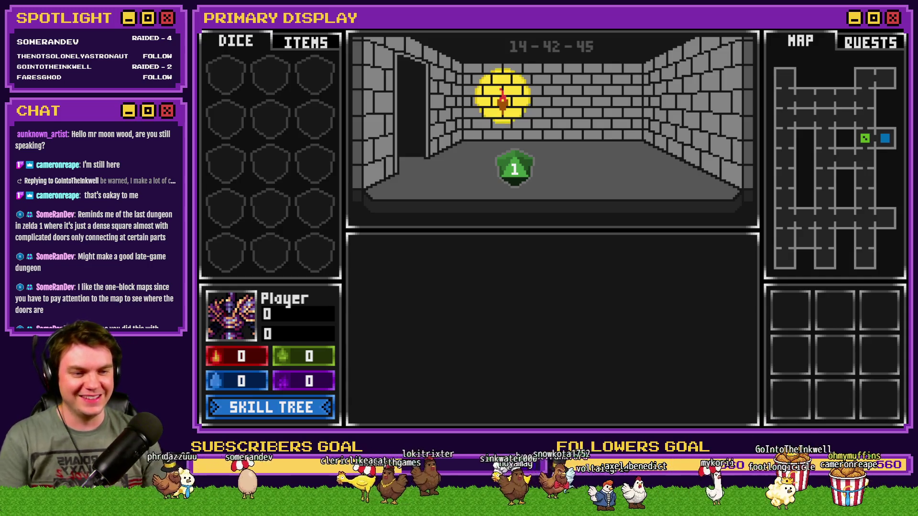
Step: Reroll the dungeon three times with the R key, then close the playtest with Alt+F4
key(r)
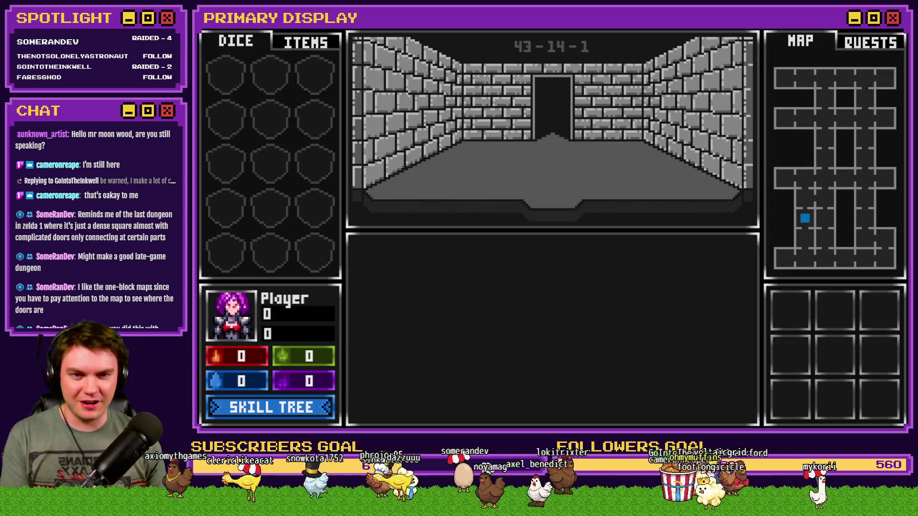
key(r)
key(r)
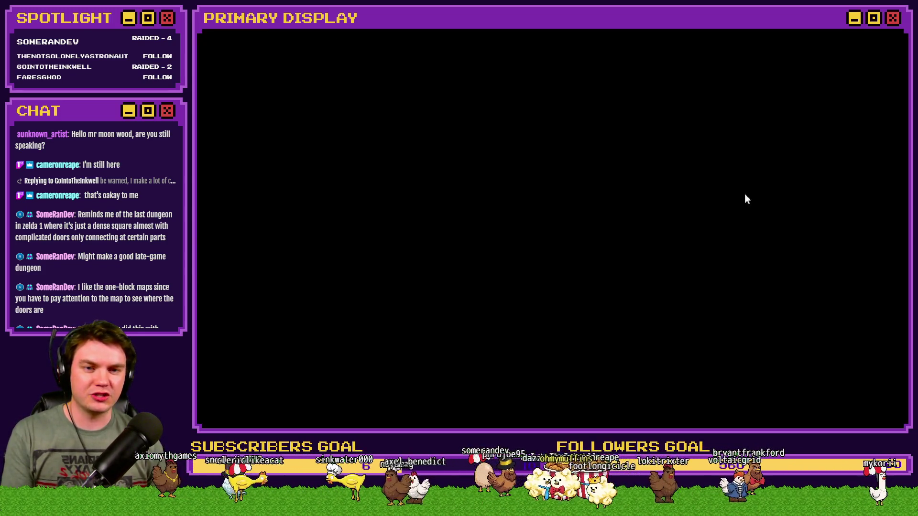
key(r)
key(r)
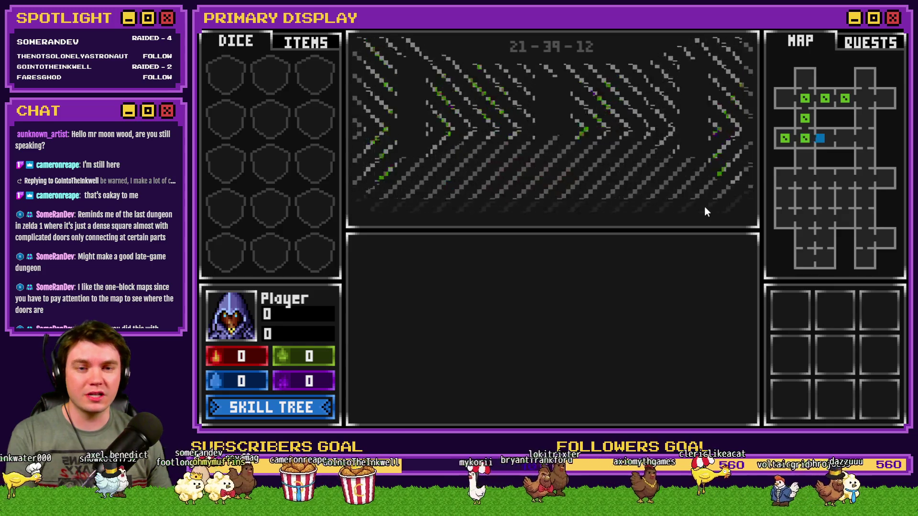
key(alt+F4)
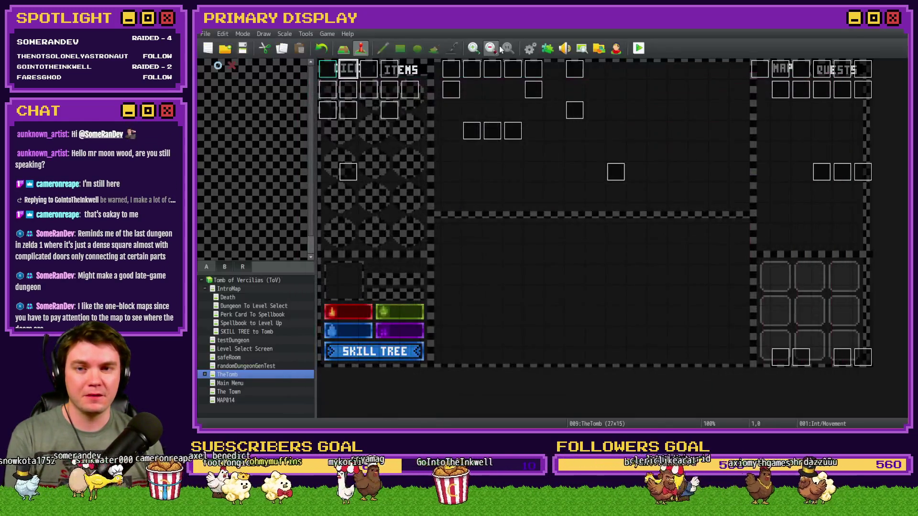
Step: Change the map picture opacity in the RTG v2.0 showPicture script from 255 to 150
click(527, 48)
drag(782, 152, 773, 331)
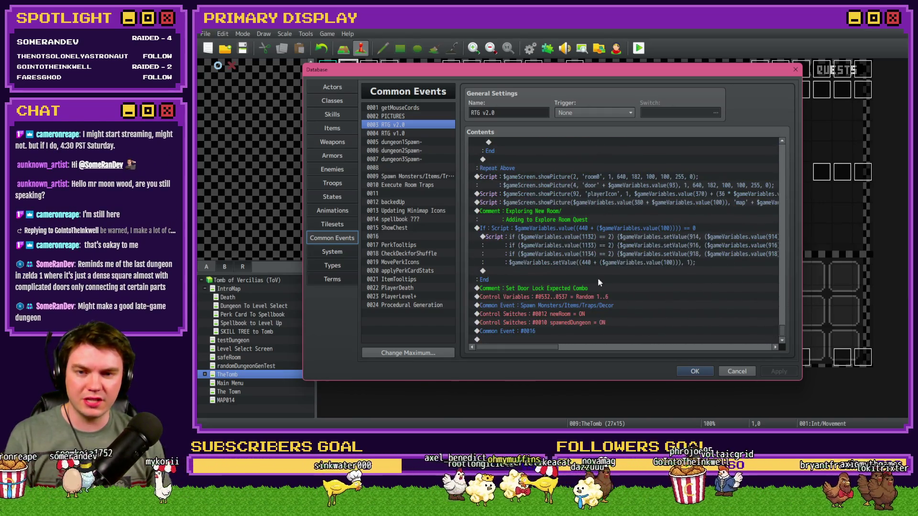
scroll(593, 283, up, 10)
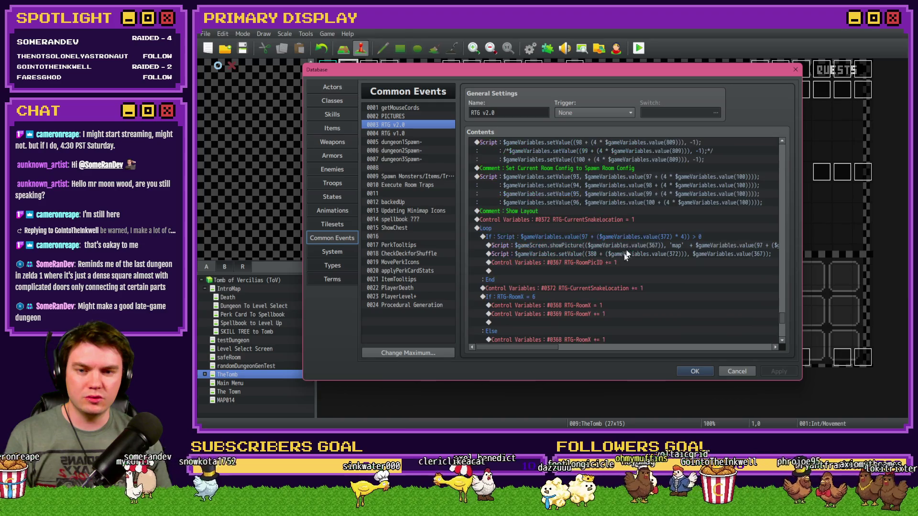
double_click(632, 246)
double_click(690, 186)
text(150)
click(651, 302)
Step: Close the Database, save the project and start a playtest
click(695, 372)
click(638, 48)
click(531, 242)
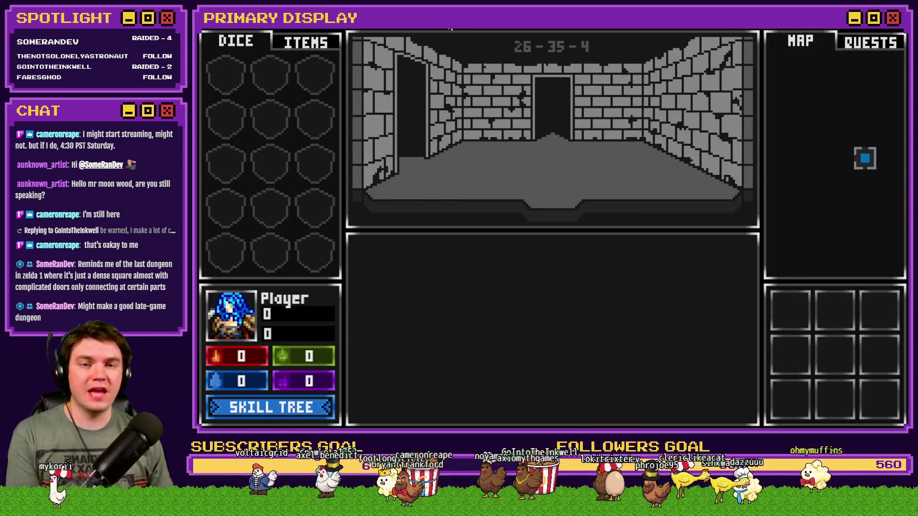
Step: Explore into the next dungeon room, then close the playtest
click(570, 166)
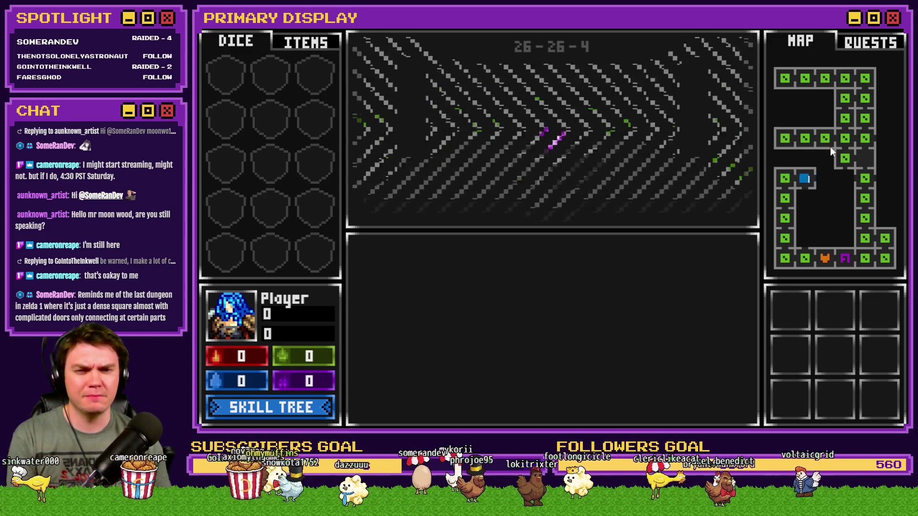
click(897, 35)
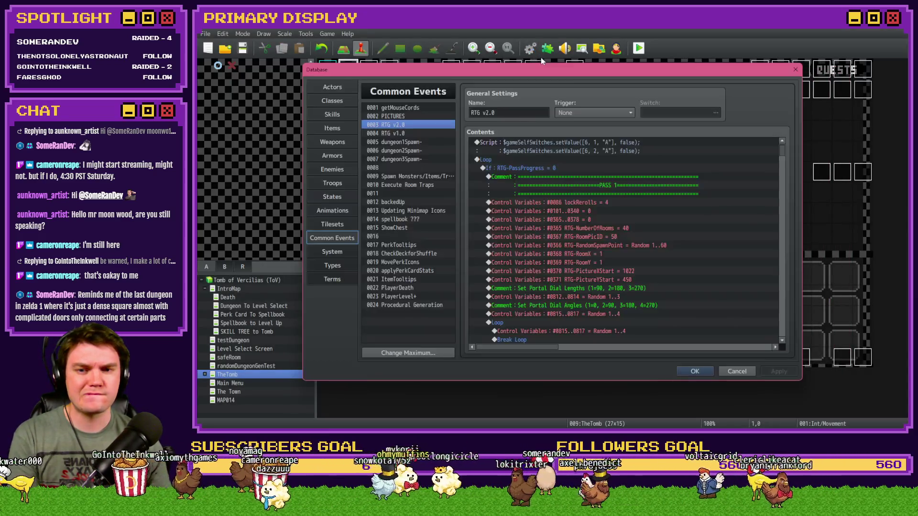
Step: Scroll RTG v2.0 down to the Show Layout section and select its entire Loop block
drag(778, 152, 787, 301)
scroll(620, 310, down, 8)
scroll(619, 311, down, 10)
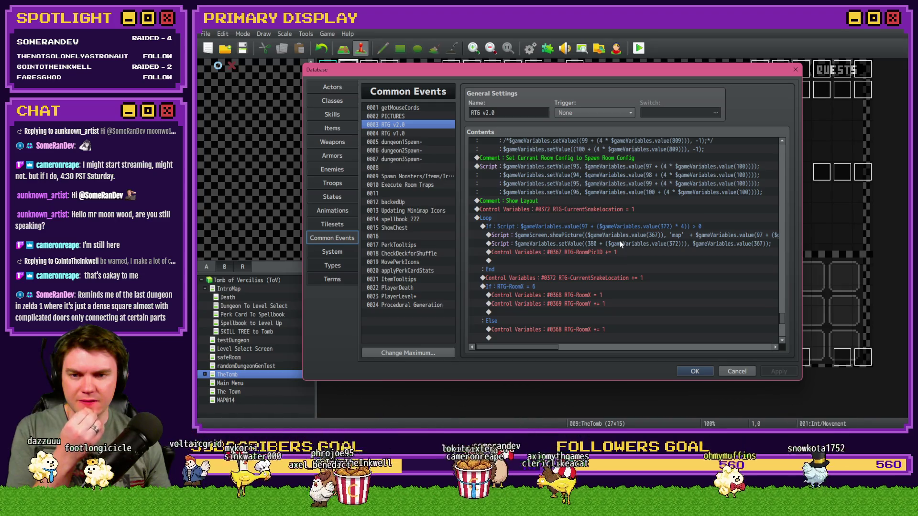
click(524, 217)
scroll(526, 225, down, 3)
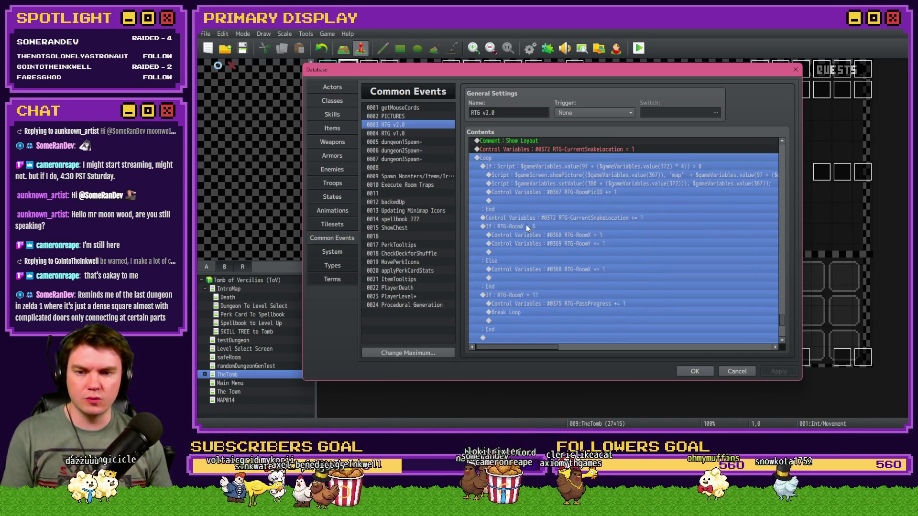
scroll(524, 210, up, 2)
click(524, 186)
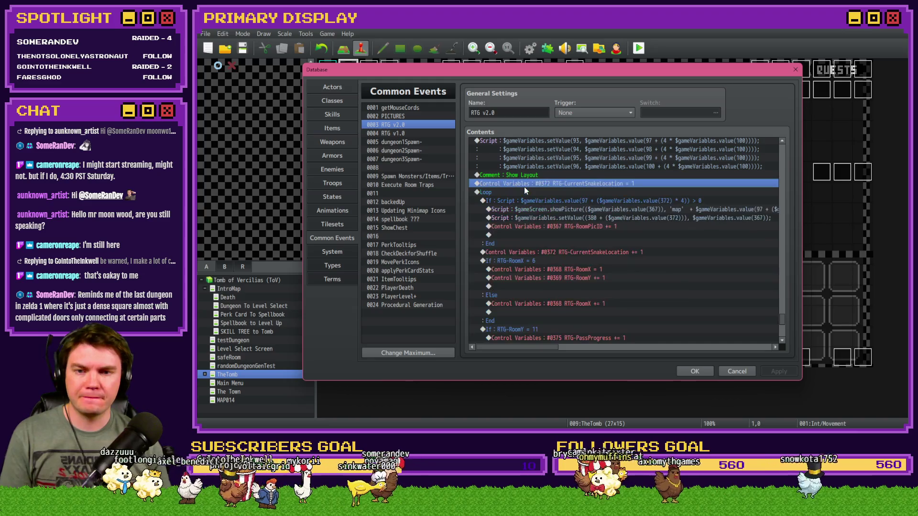
click(524, 191)
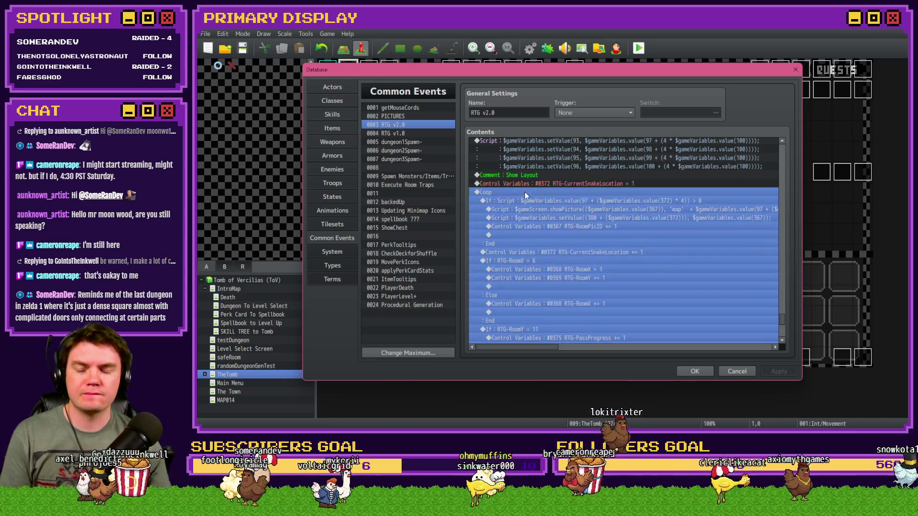
Step: Delete the final Exit Event Processing command in event 0009 and open Event Commands on the empty row
click(431, 178)
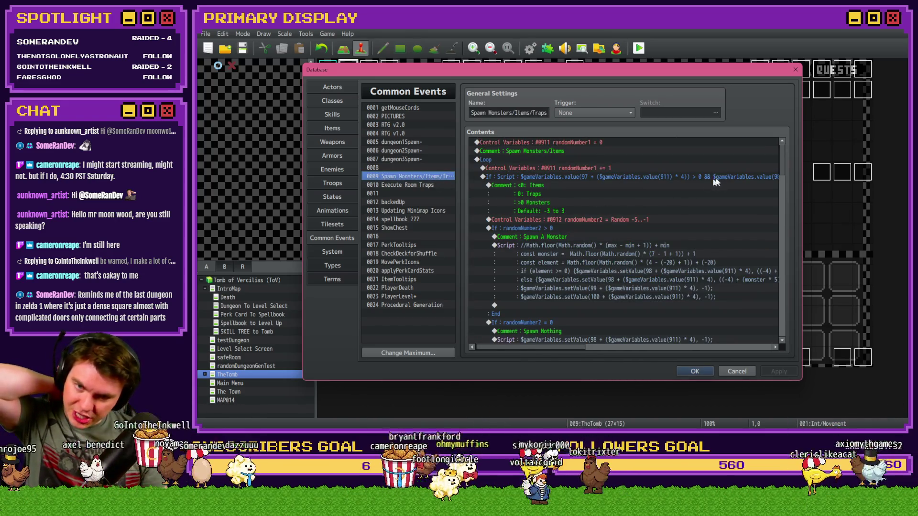
drag(779, 153, 783, 320)
scroll(592, 290, up, 4)
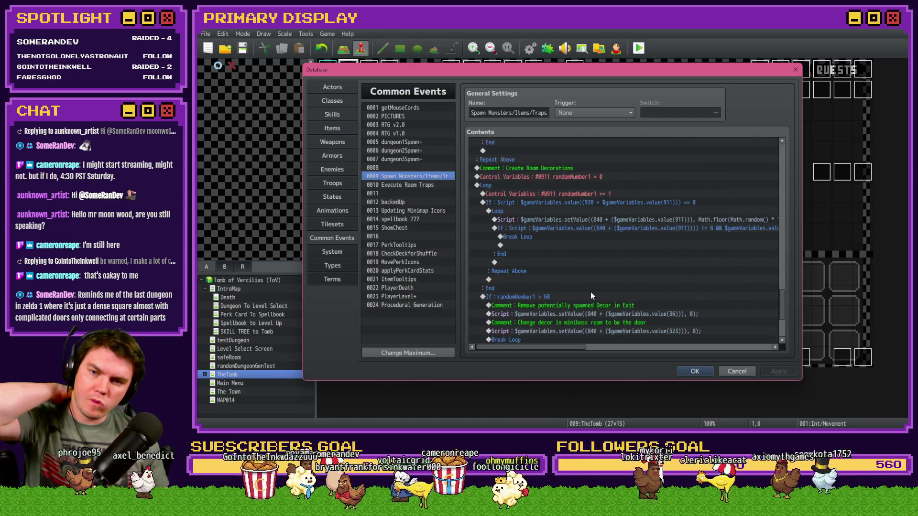
scroll(591, 292, down, 4)
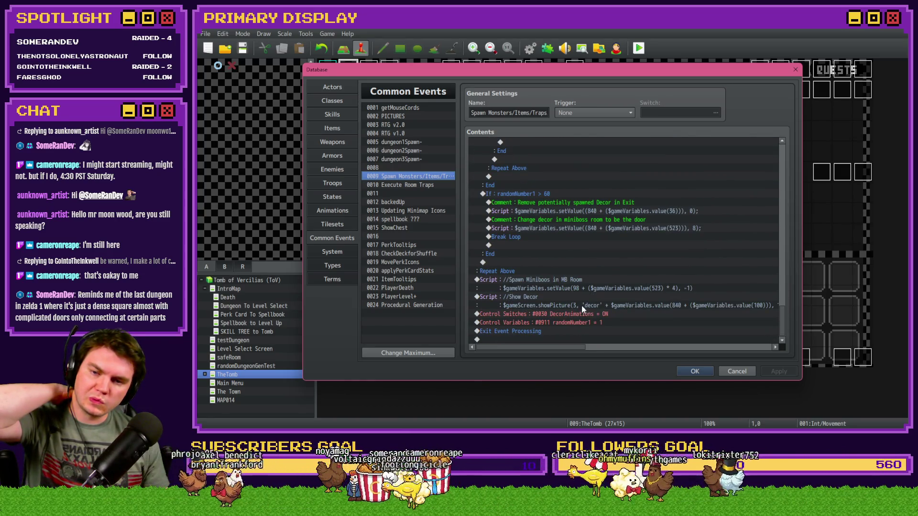
drag(578, 316, 570, 331)
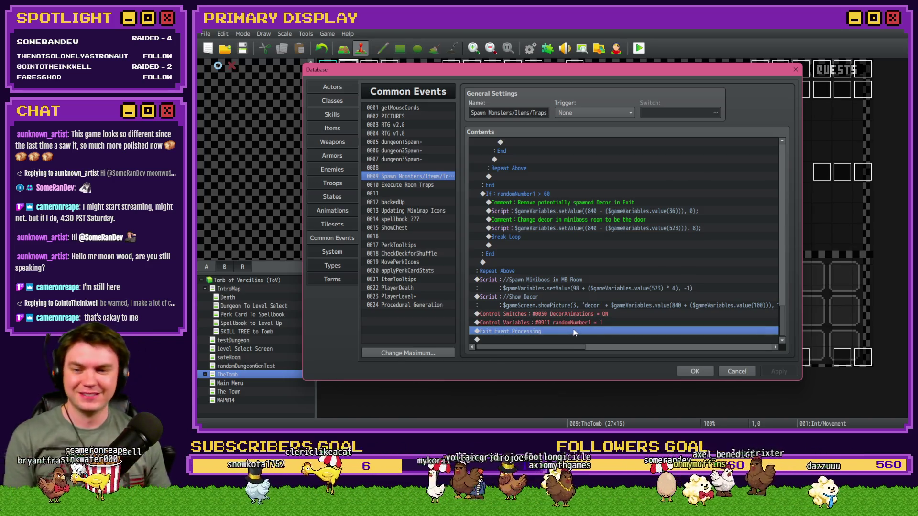
key(Delete)
double_click(571, 336)
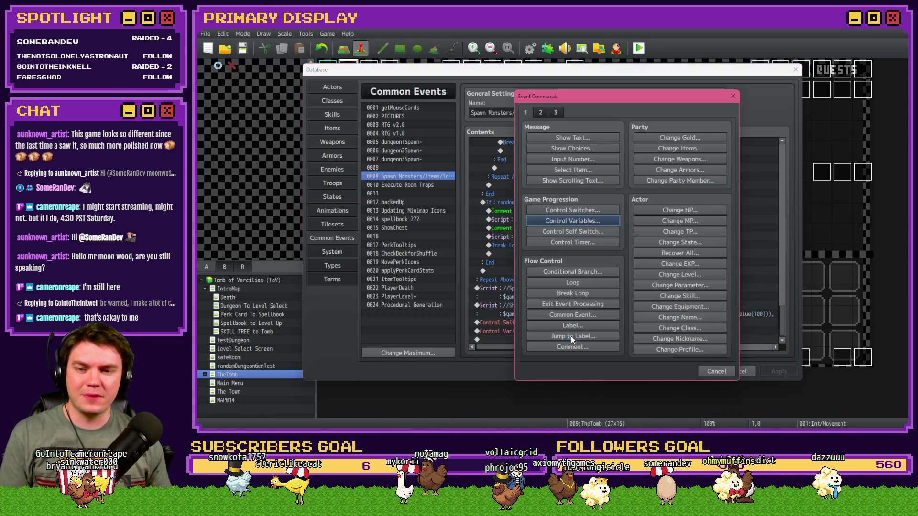
Step: Cancel the Label dialog and add a Comment reading 'Show Map with Icons' instead
click(577, 327)
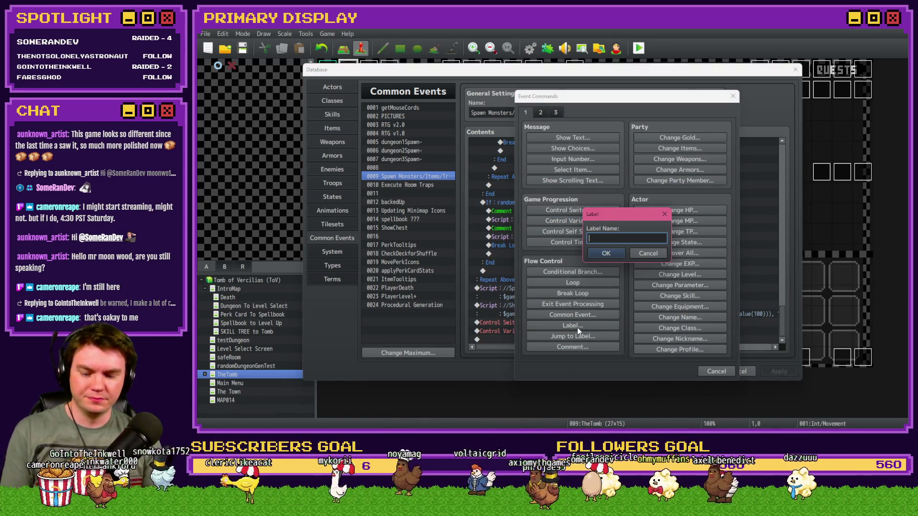
key(Escape)
click(572, 348)
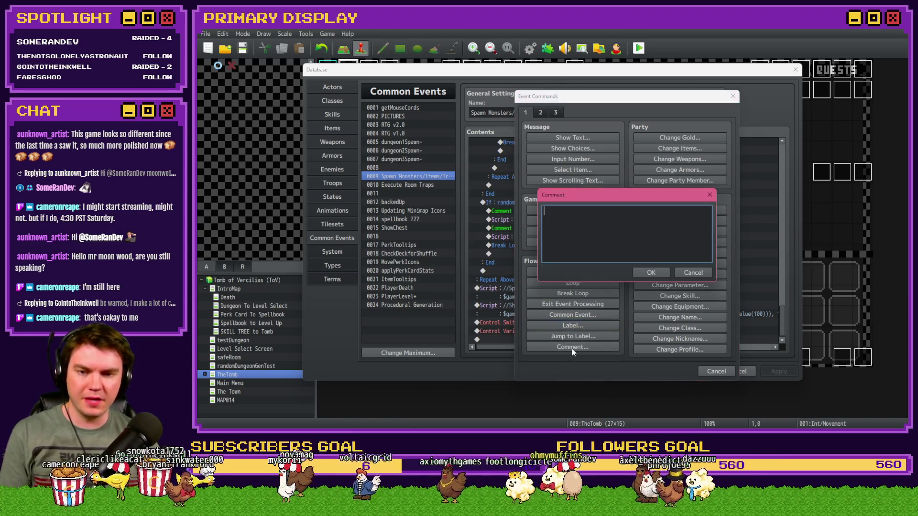
text(show Map with)
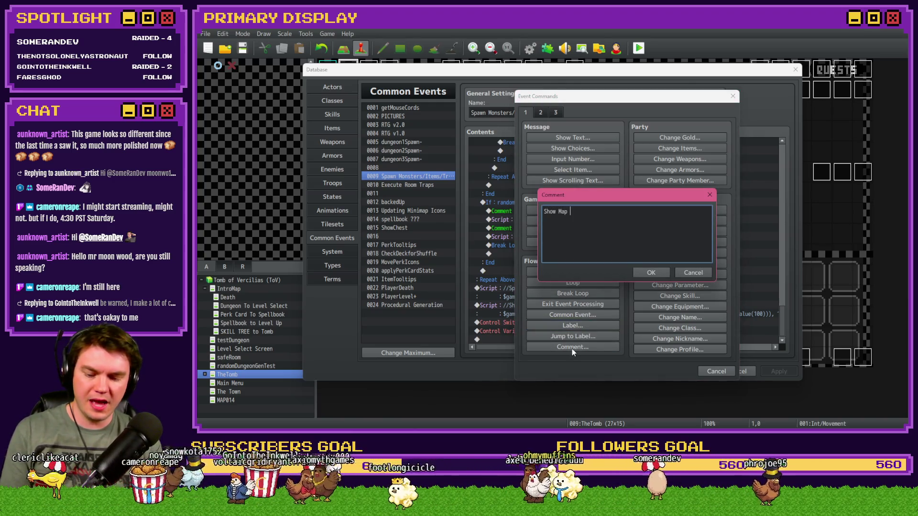
key(Escape)
key(Escape)
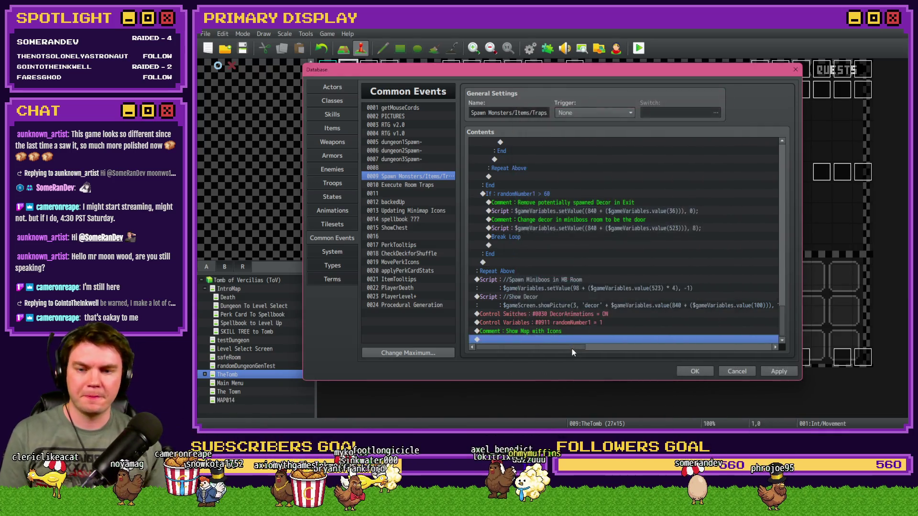
Step: Copy the RTG-RoomPicID = 50 line from RTG v2.0 and paste it above the loop in event 0009
click(407, 124)
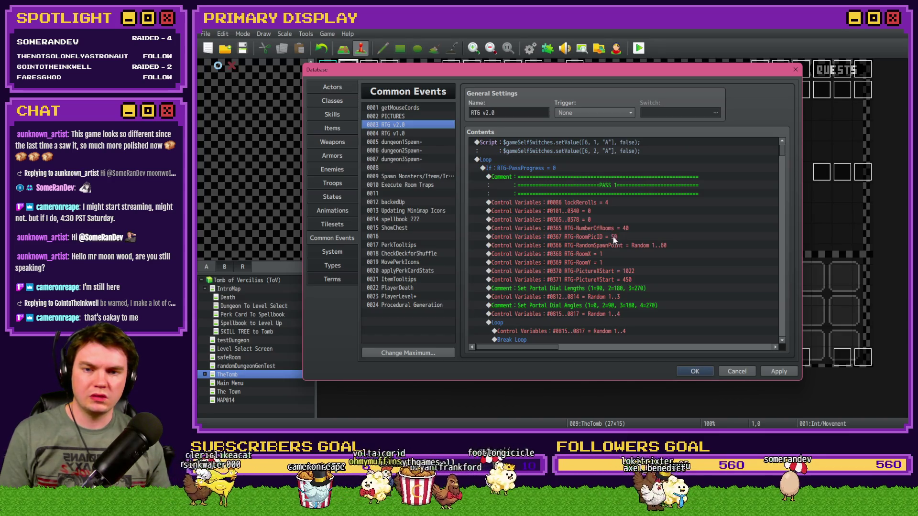
click(589, 237)
click(419, 177)
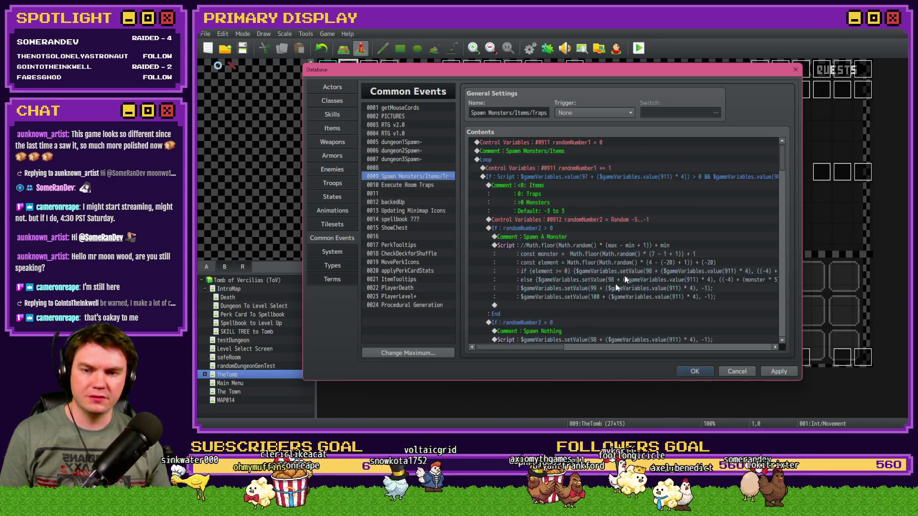
drag(781, 154, 779, 316)
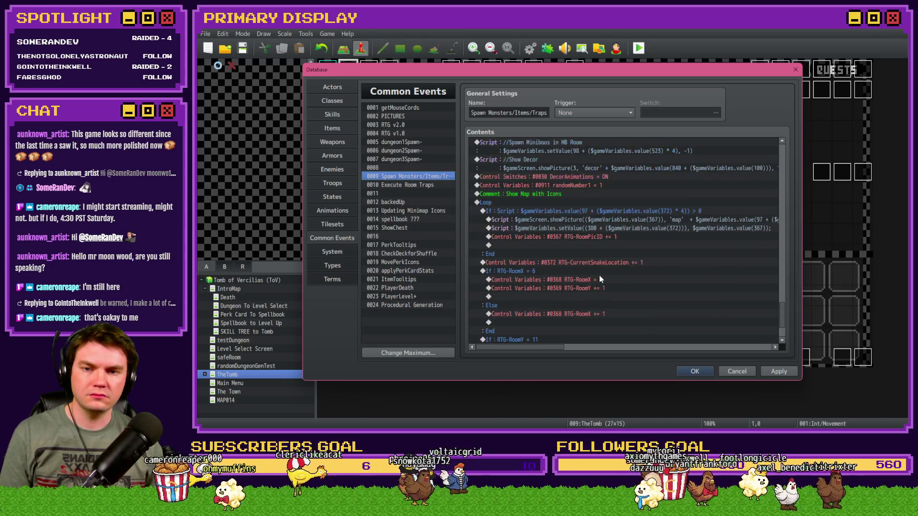
click(561, 195)
click(558, 200)
key(ctrl+v)
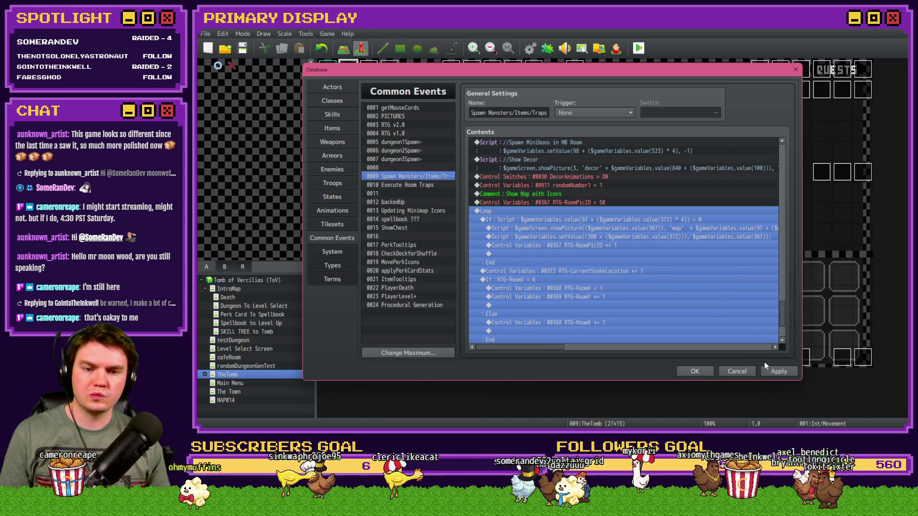
Step: Confirm the Database changes, save the project and launch a playtest
click(694, 373)
click(639, 48)
click(522, 240)
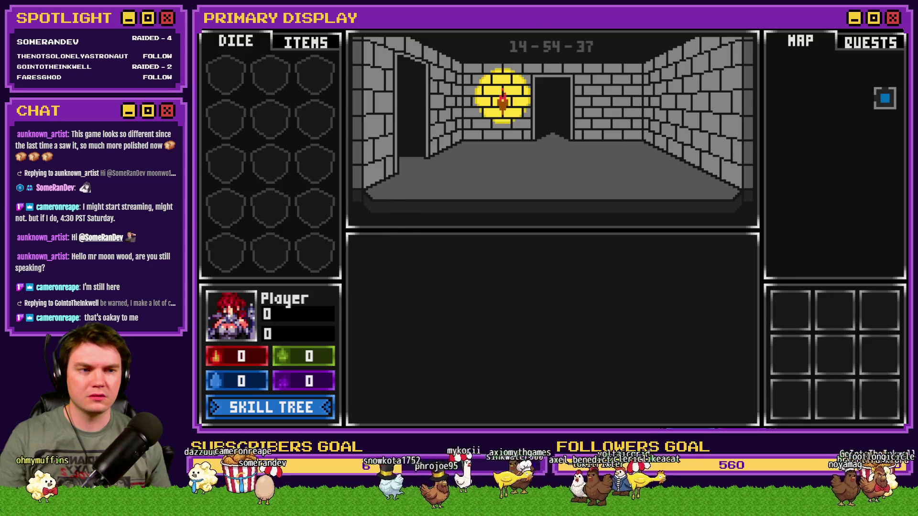
Step: Close the playtest and re-confirm the minimap picture script in Spawn Monsters/Items/Traps
click(749, 44)
click(530, 48)
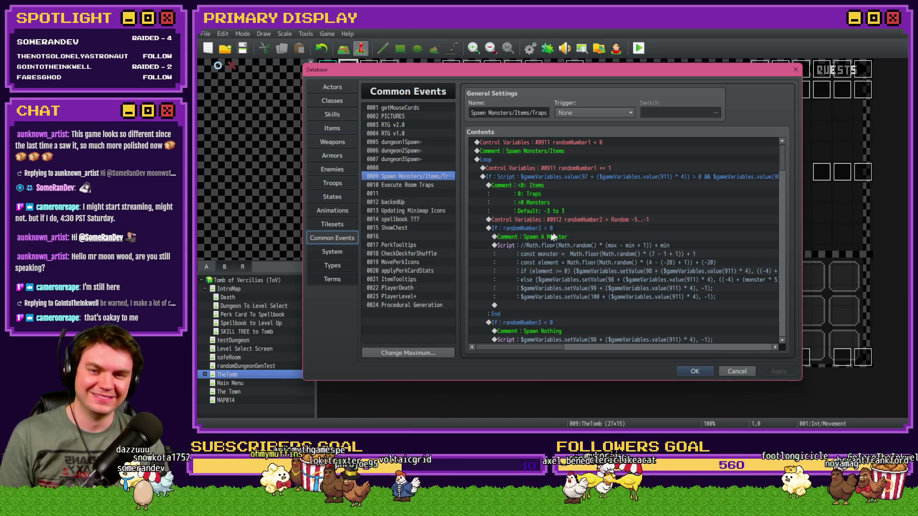
drag(782, 153, 783, 331)
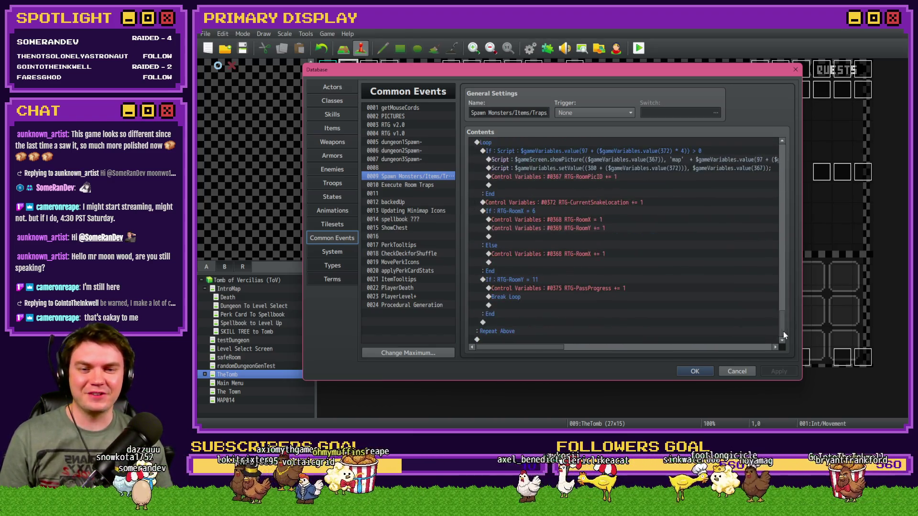
double_click(670, 160)
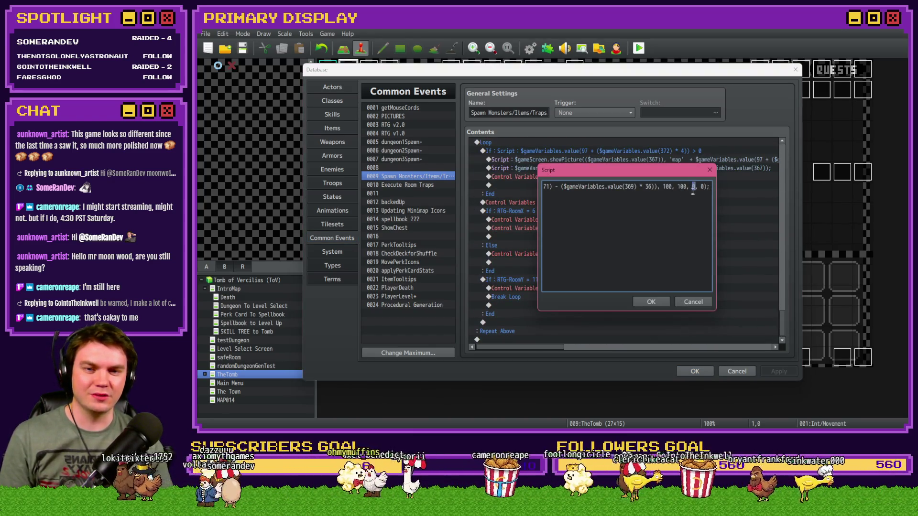
click(652, 302)
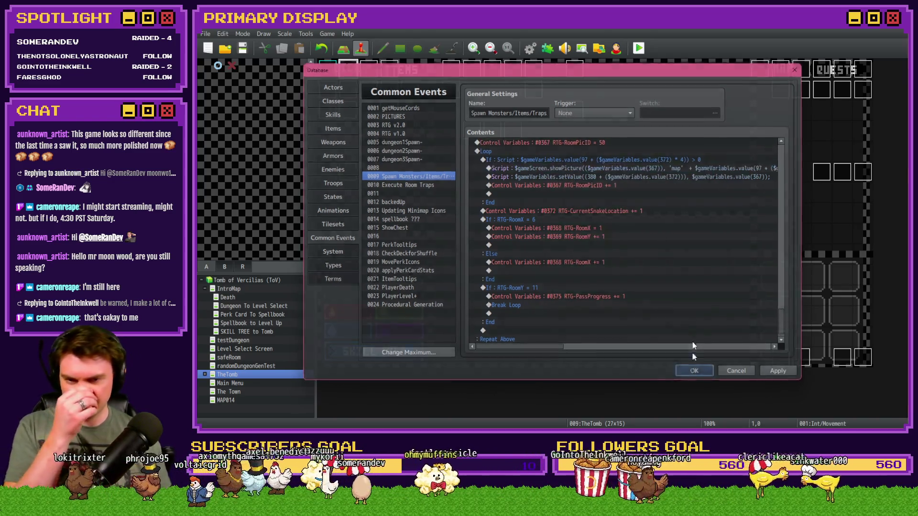
Step: Close the Database keeping edits, save, and playtest the dungeon
click(694, 370)
click(638, 48)
click(522, 240)
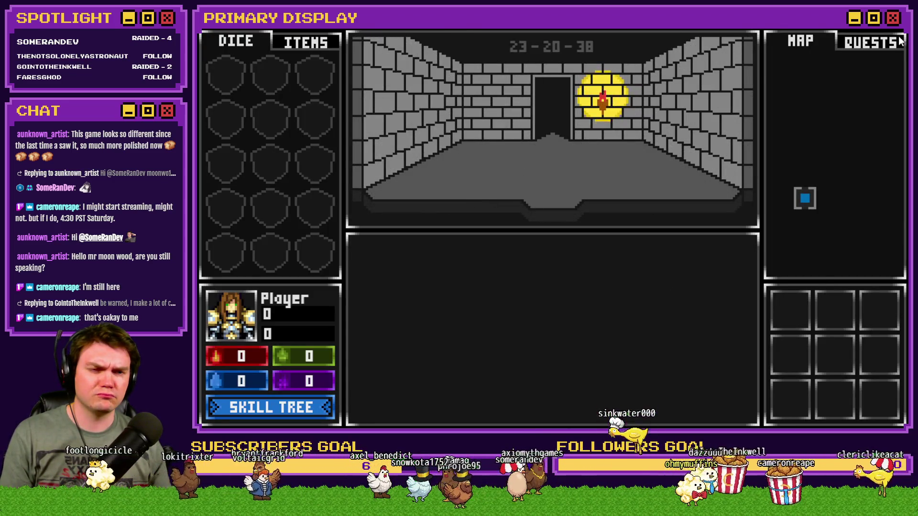
Step: End the playtest and scroll Spawn Monsters/Items/Traps to the RTG-RoomPicID = 50 line before the map loop
key(alt+F4)
click(529, 48)
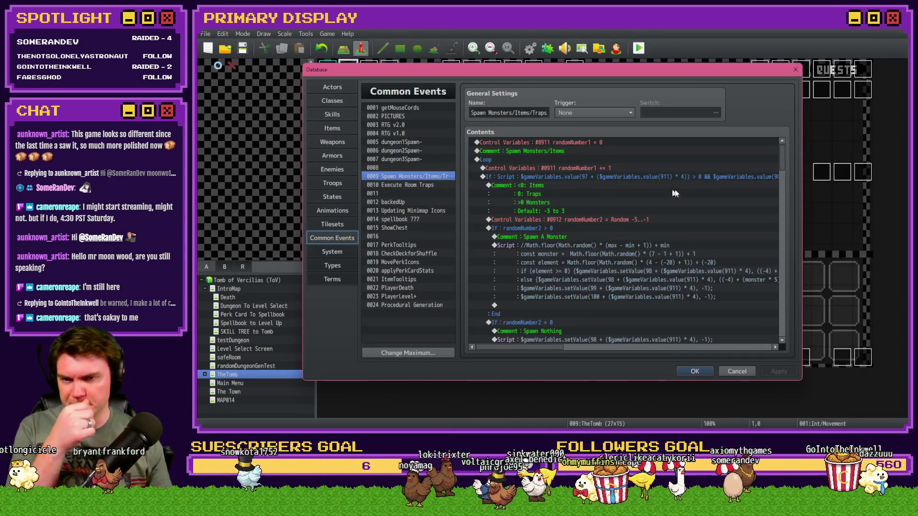
scroll(772, 268, down, 10)
scroll(773, 282, down, 6)
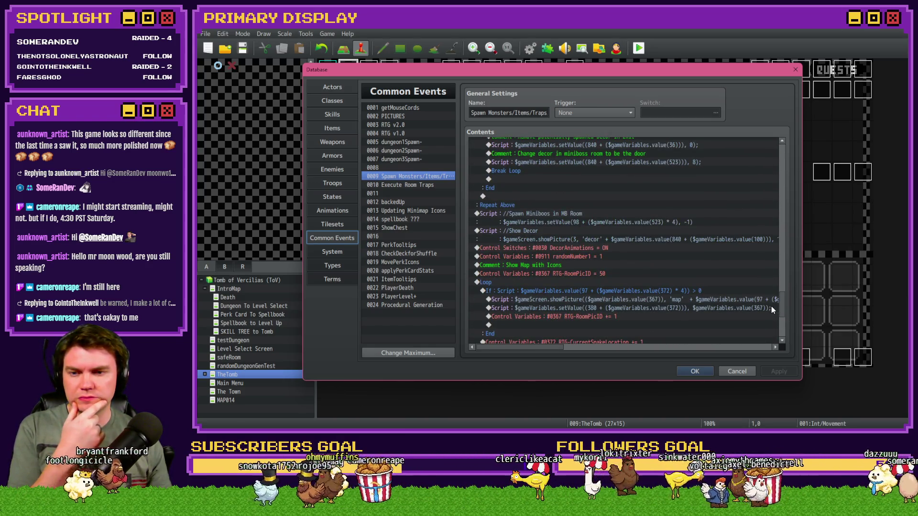
scroll(772, 309, down, 3)
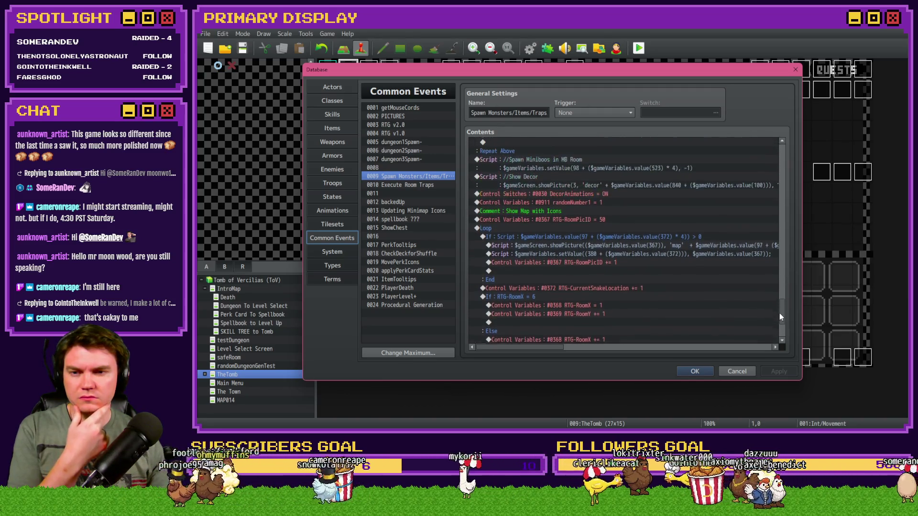
scroll(780, 315, up, 1)
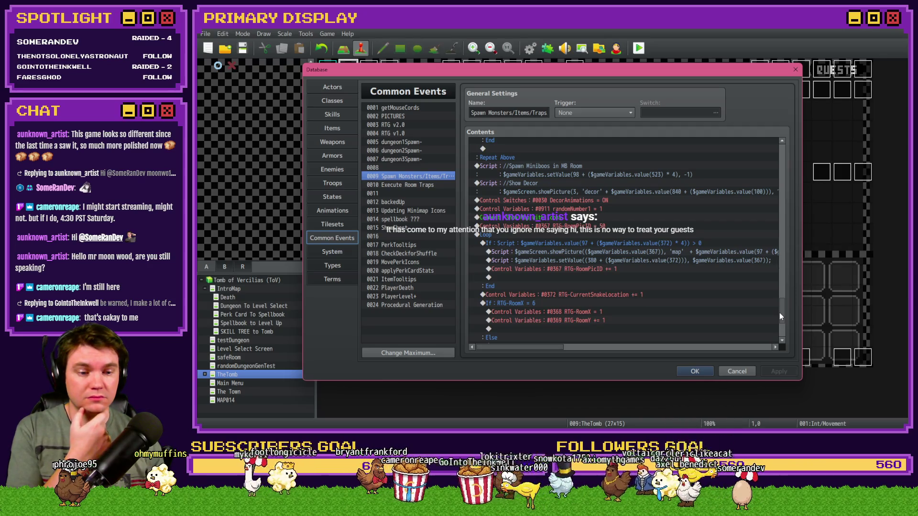
scroll(779, 312, up, 1)
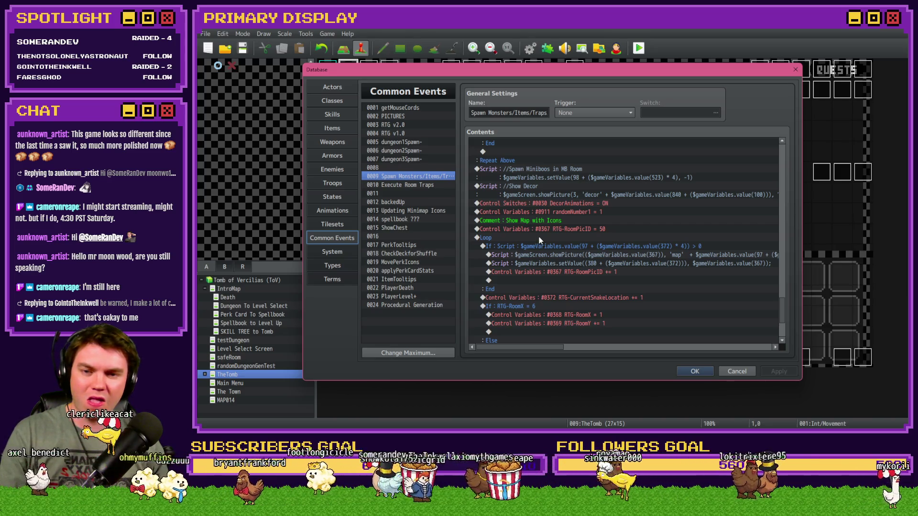
Step: Copy RTG-CurrentSnakeLocation = 1 from RTG v2.0 and paste it above RTG-RoomPicID = 50 in event 0009
click(550, 229)
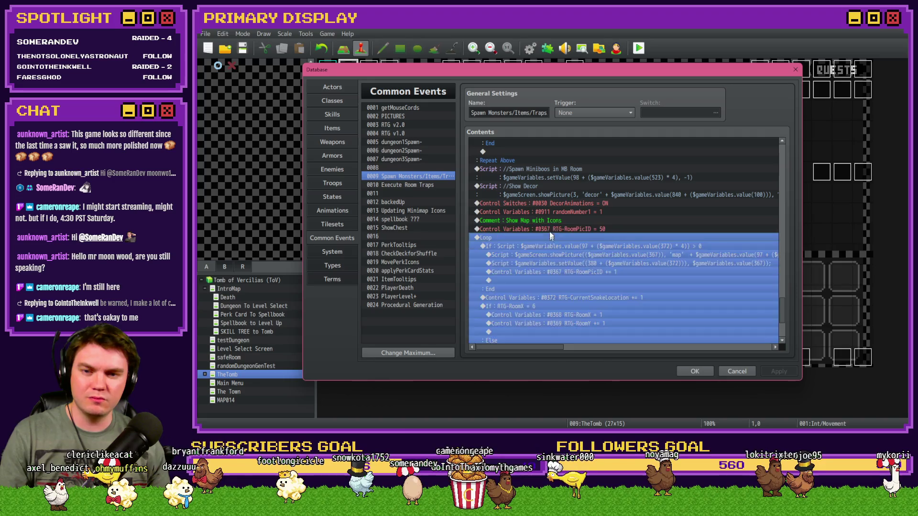
click(408, 124)
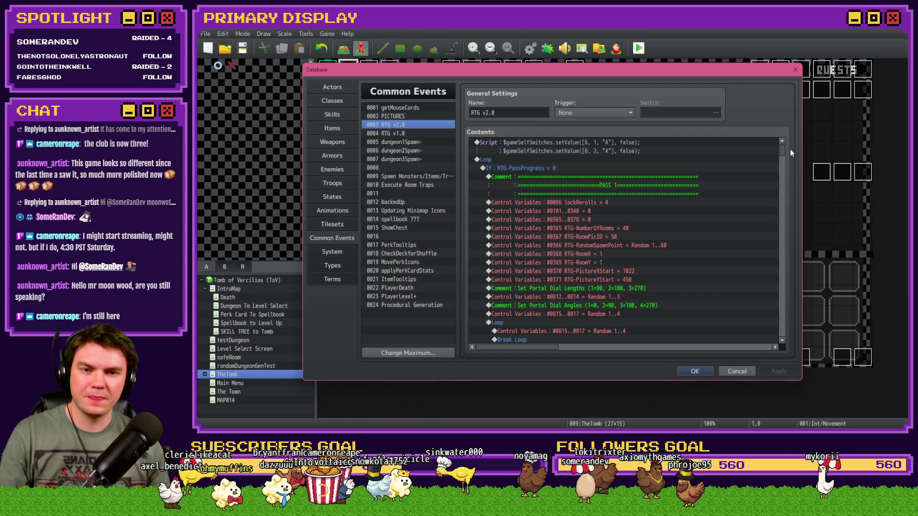
scroll(779, 243, down, 5)
scroll(779, 244, down, 15)
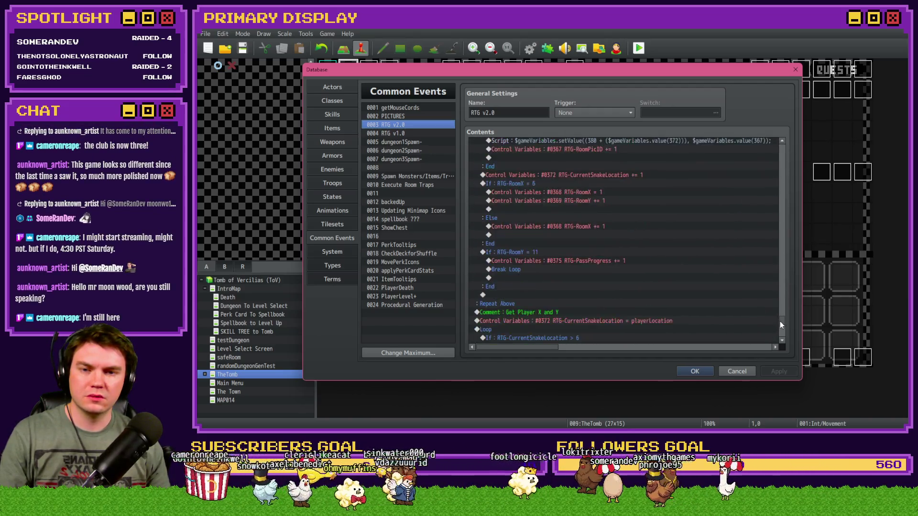
click(589, 165)
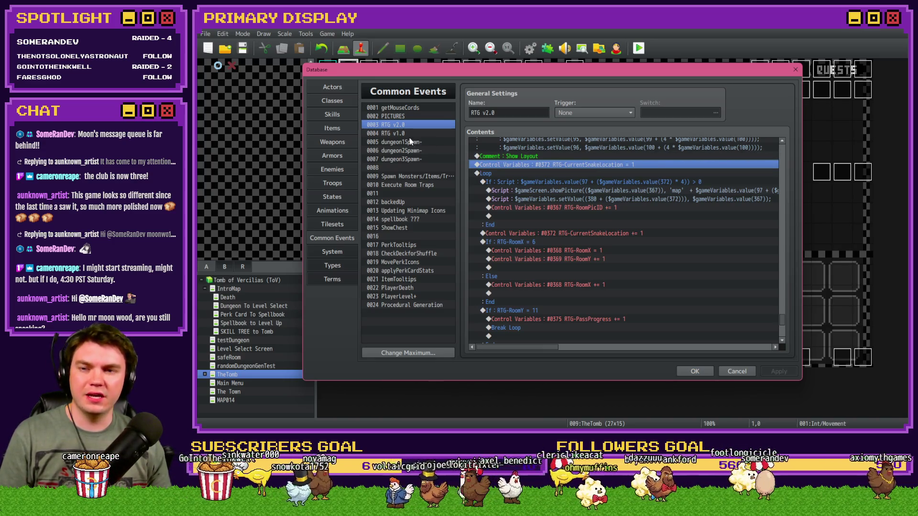
click(417, 176)
drag(785, 160, 807, 329)
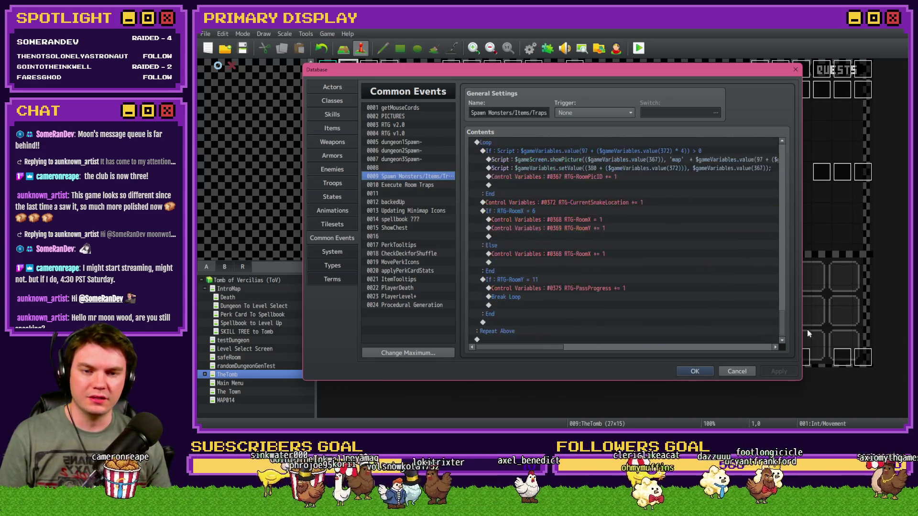
scroll(561, 176, up, 3)
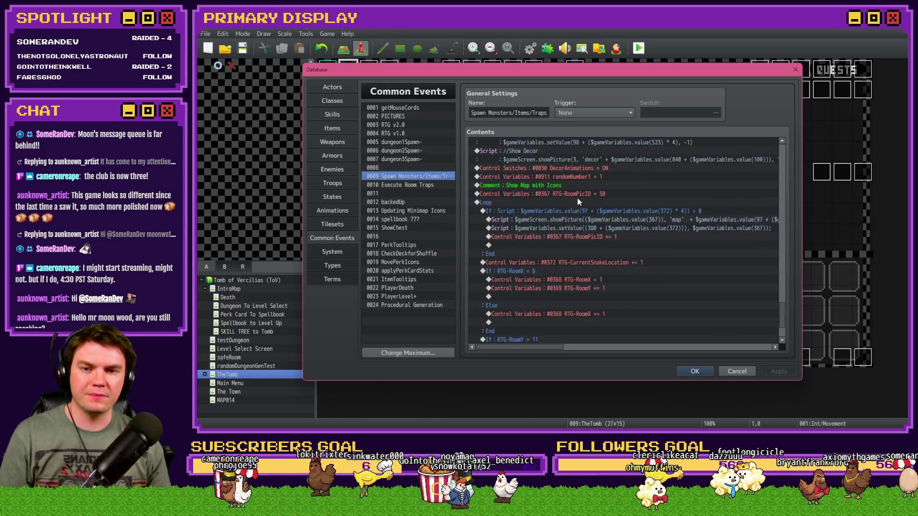
click(579, 203)
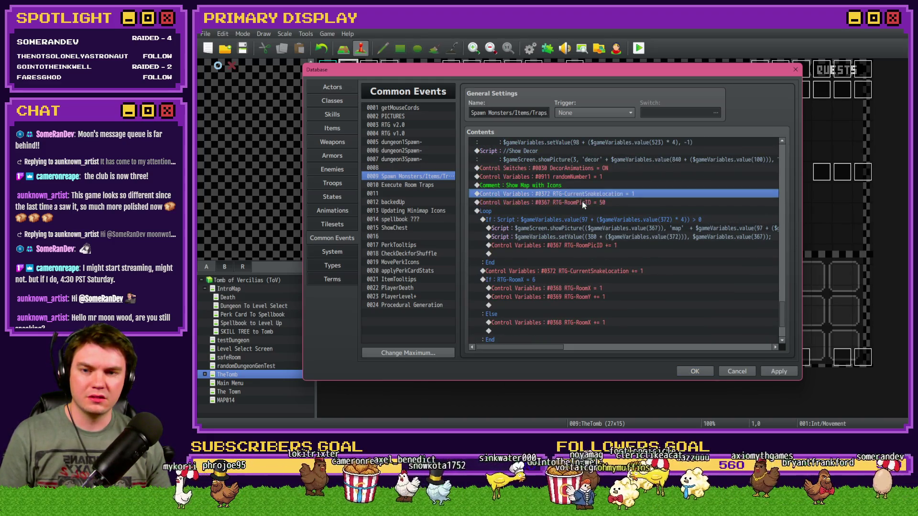
Step: Keep the database changes, save the project and launch a playtest
click(689, 372)
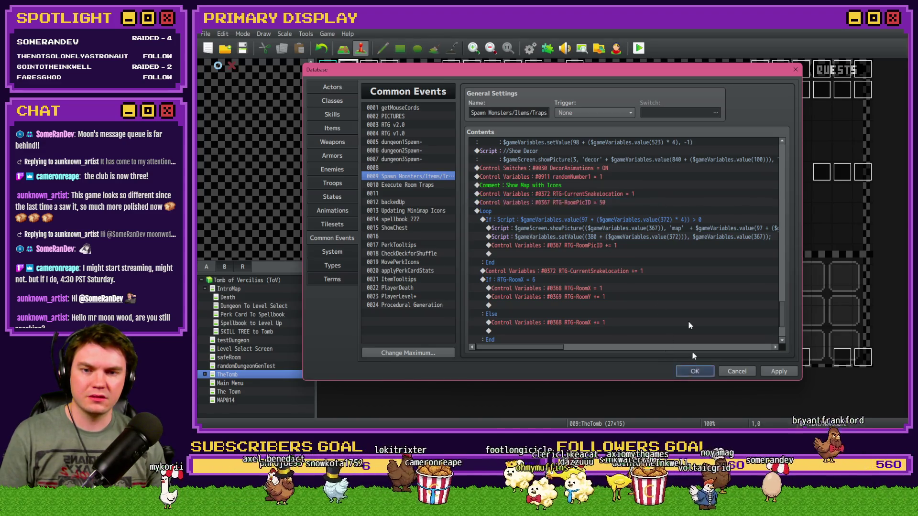
click(639, 48)
click(521, 239)
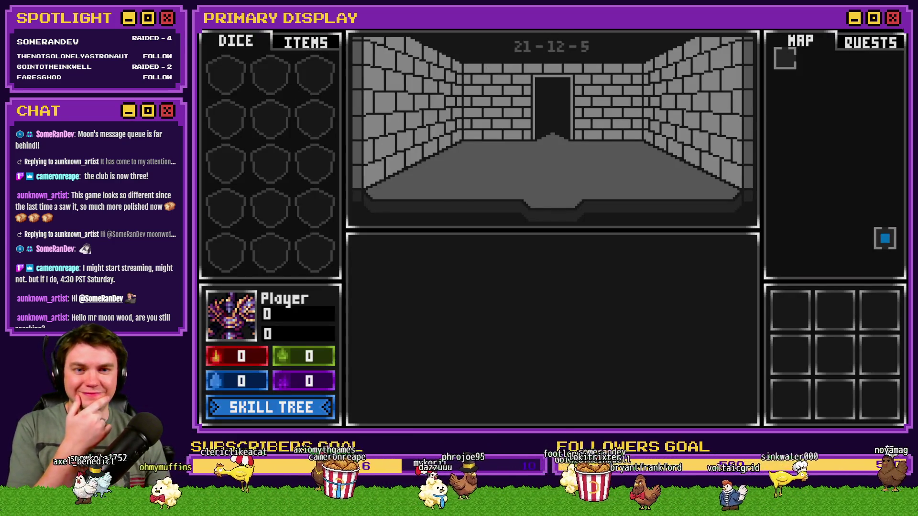
Step: Close the playtest and reopen the Database (F9) on the RTG v2.0 common event
key(alt+F4)
key(F9)
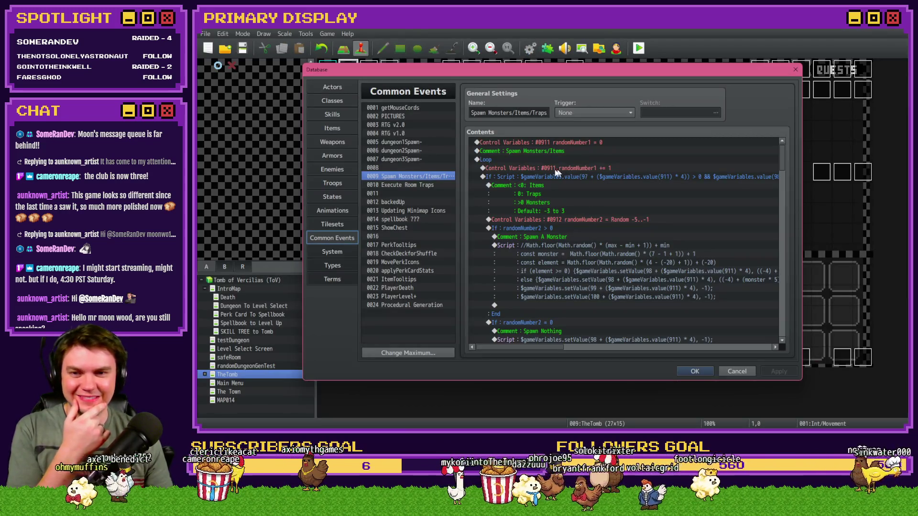
click(418, 125)
Step: Scroll through RTG v2.0's contents to find the room-coordinate setup lines
mouse_move(783, 150)
mouse_down()
mouse_move(782, 346)
mouse_move(781, 319)
mouse_up()
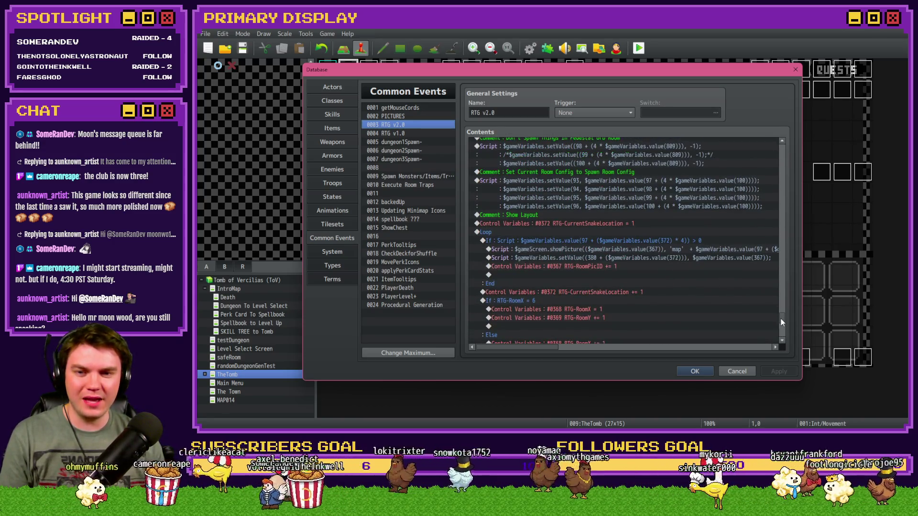
click(521, 223)
scroll(512, 247, up, 2)
scroll(509, 251, up, 2)
scroll(507, 256, up, 2)
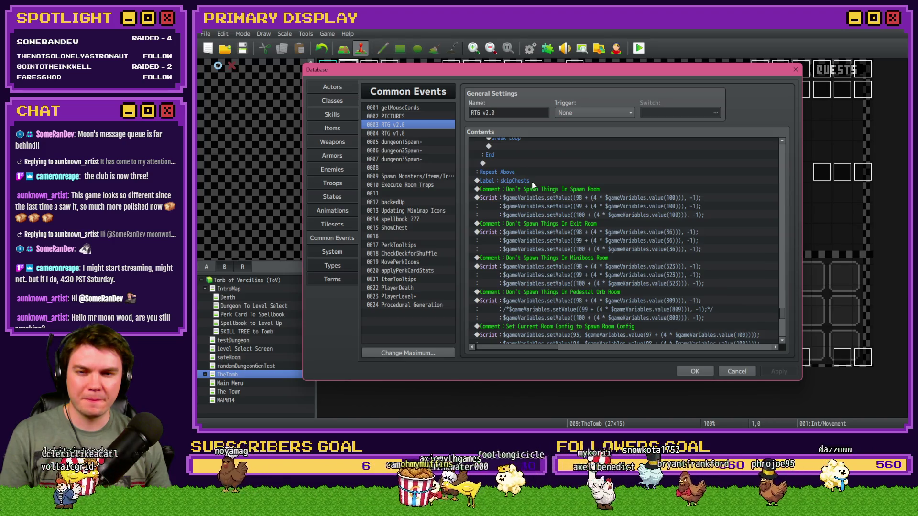
scroll(524, 233, up, 2)
scroll(555, 214, down, 7)
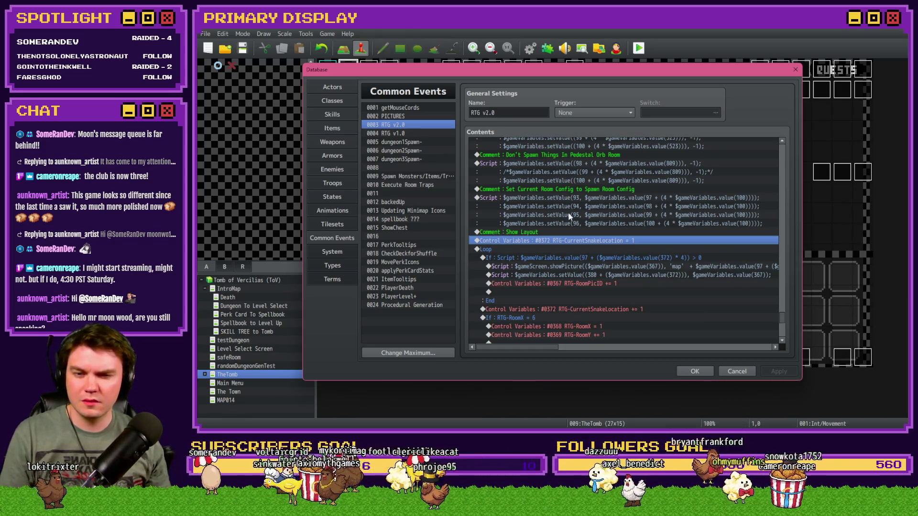
scroll(569, 216, down, 1)
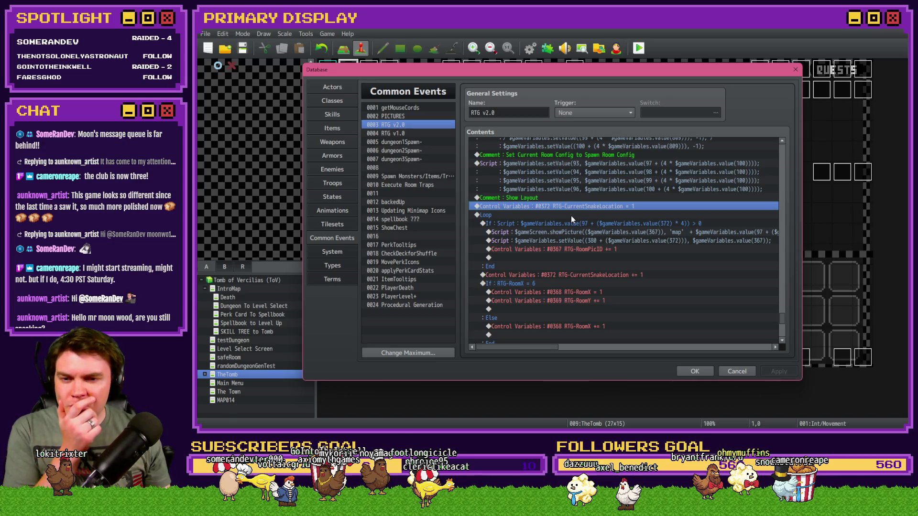
scroll(573, 219, down, 1)
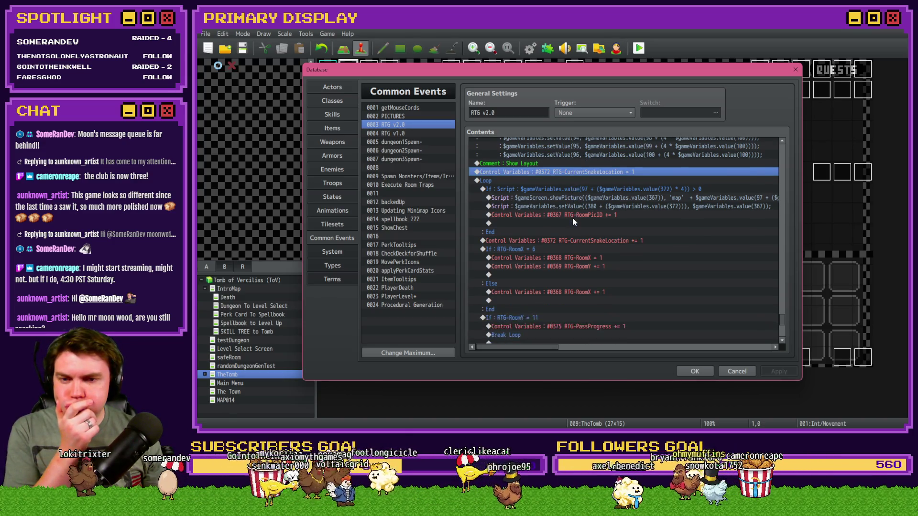
scroll(572, 217, down, 1)
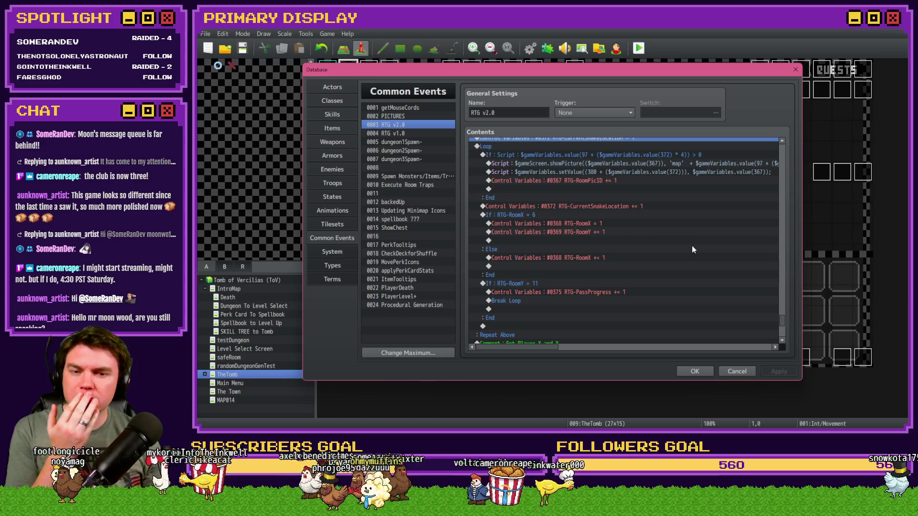
drag(783, 329, 787, 153)
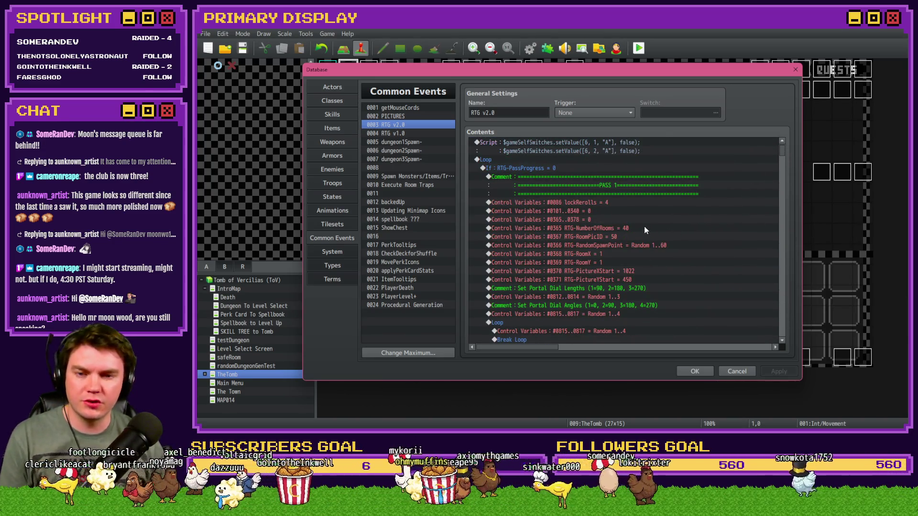
Step: Select the RTG-RoomX = 1 and RTG-RoomY = 1 rows (#0368, #0369) in RTG v2.0
click(608, 229)
click(611, 238)
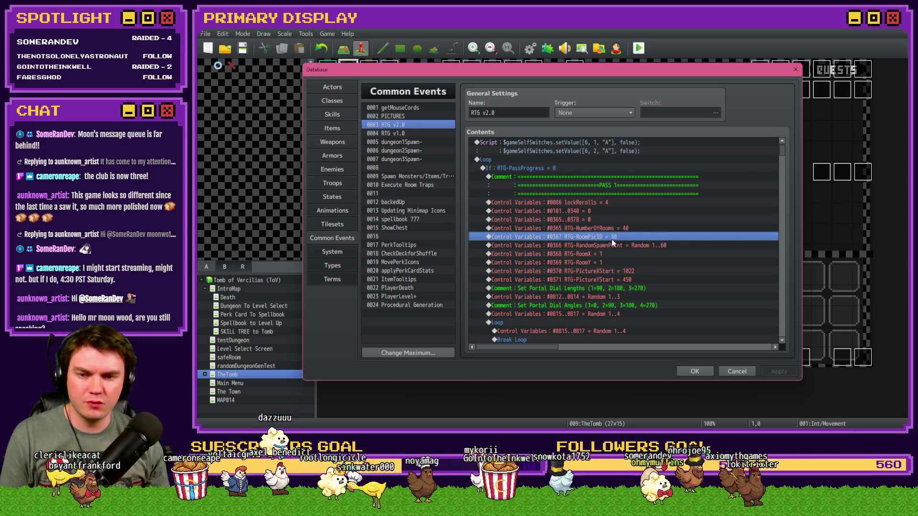
click(615, 246)
scroll(612, 249, down, 2)
click(606, 212)
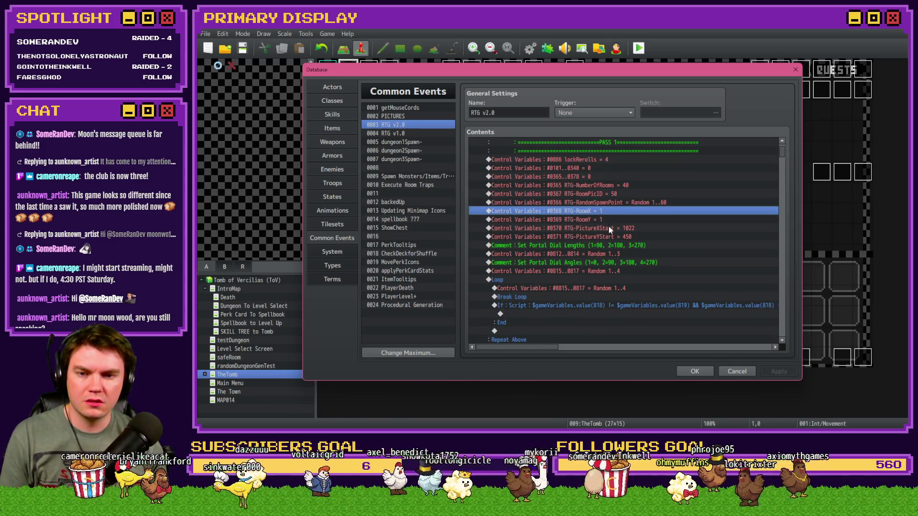
shift+click(609, 219)
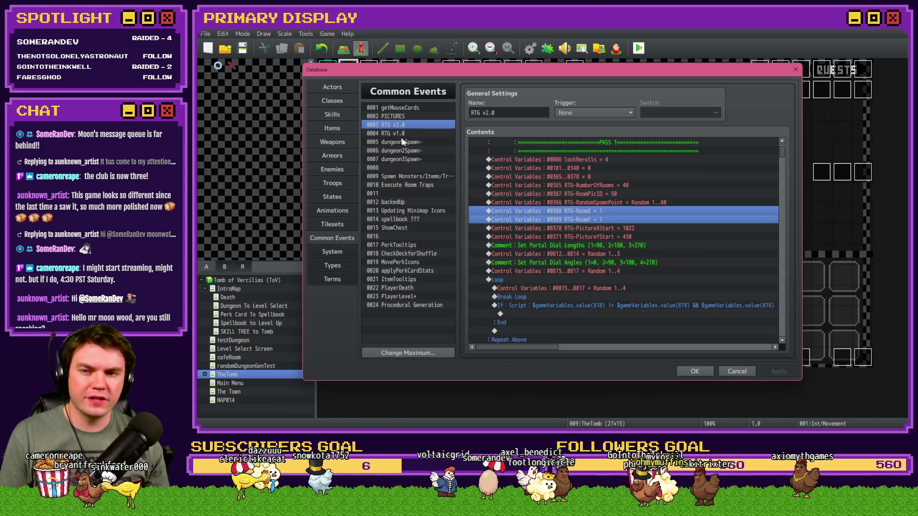
Step: Paste them above the minimap Loop in Spawn Monsters/Items/Traps, keep the changes and playtest
click(406, 176)
drag(787, 161, 788, 316)
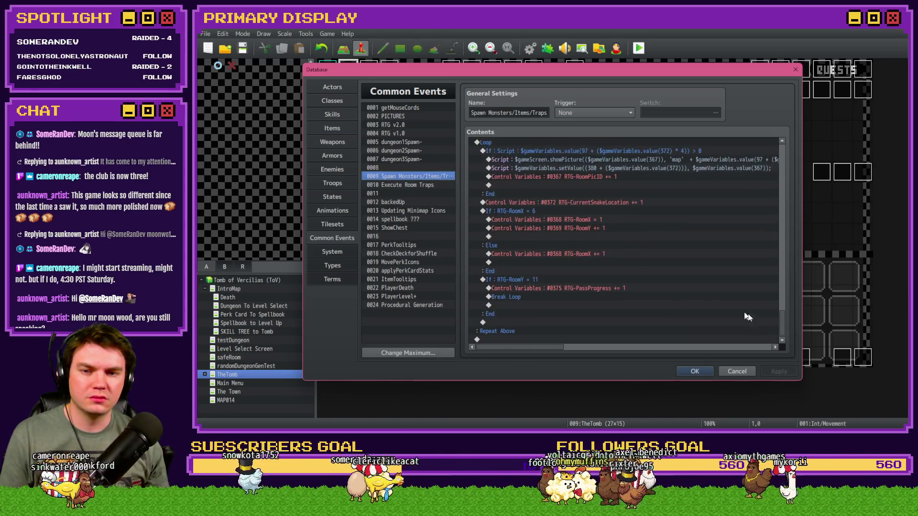
click(569, 232)
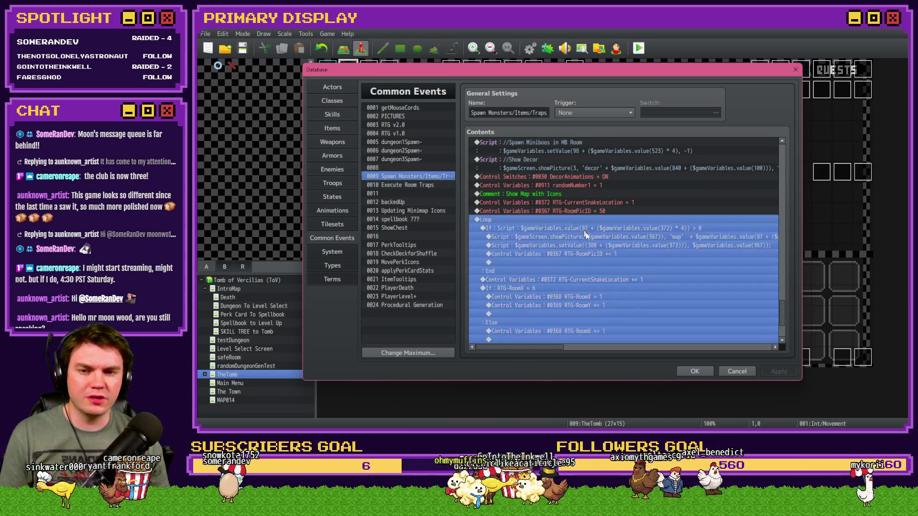
click(693, 370)
click(639, 48)
click(527, 242)
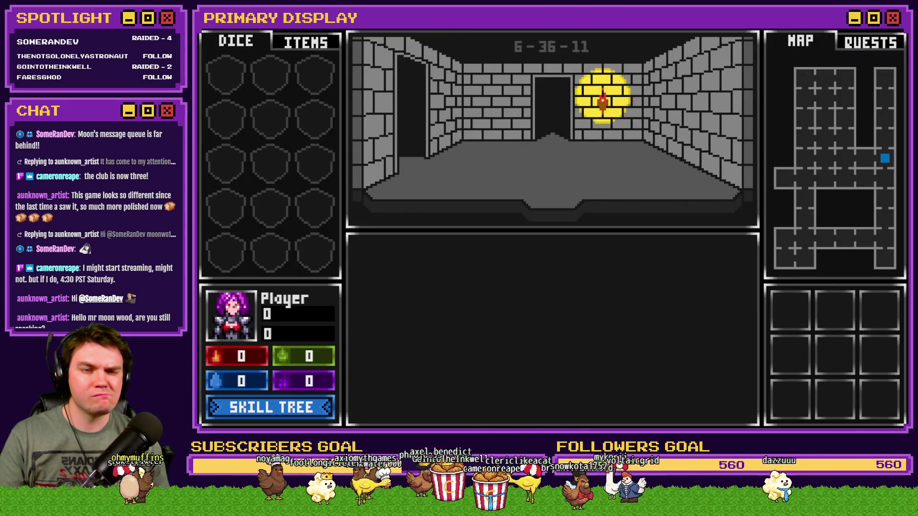
key(alt+F4)
click(529, 47)
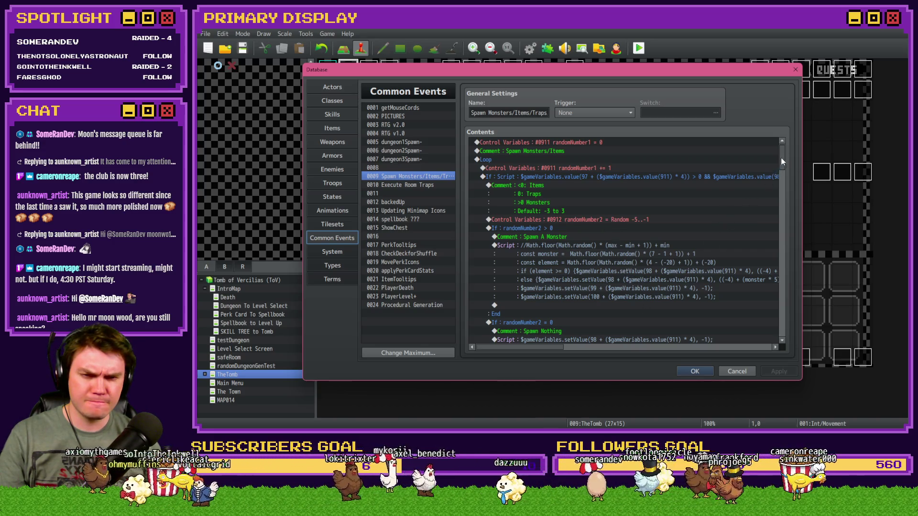
drag(783, 162, 769, 316)
scroll(769, 318, down, 1)
drag(555, 347, 646, 345)
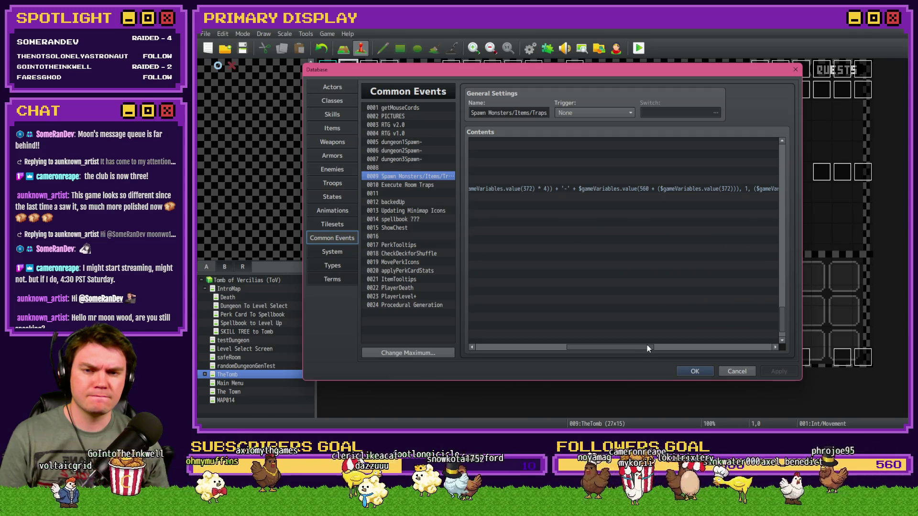
Step: Keep the database edits, save the project and start a test run
click(693, 372)
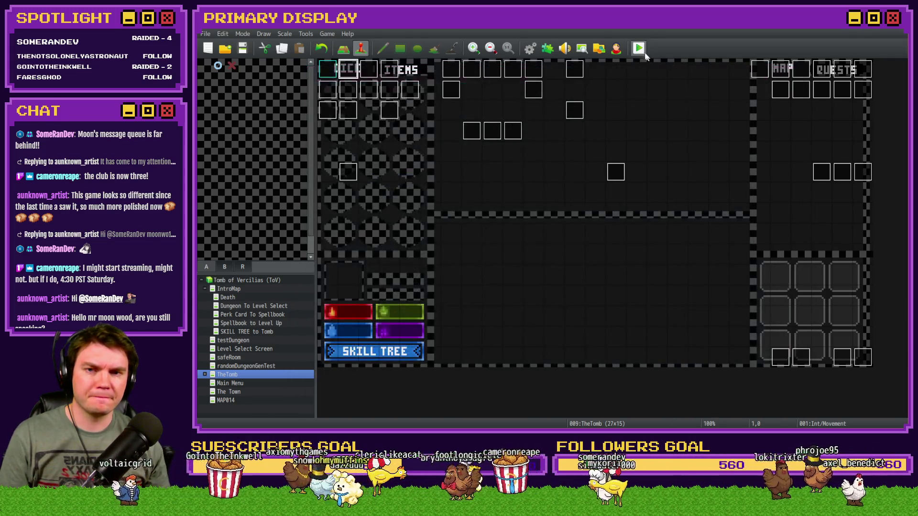
click(641, 49)
click(530, 241)
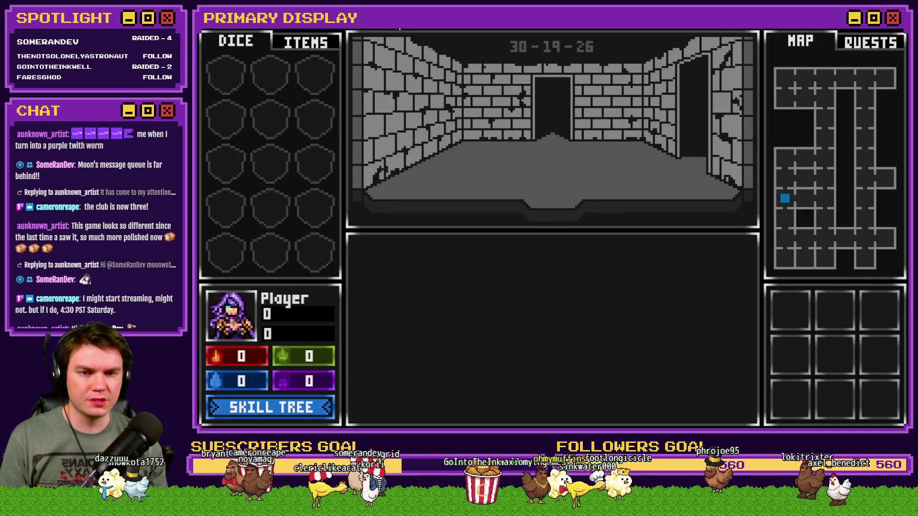
Step: Inspect variables 0101-0110 in the debug view, then close debug and end the test run
key(F9)
key(Down)
key(Down)
key(Down)
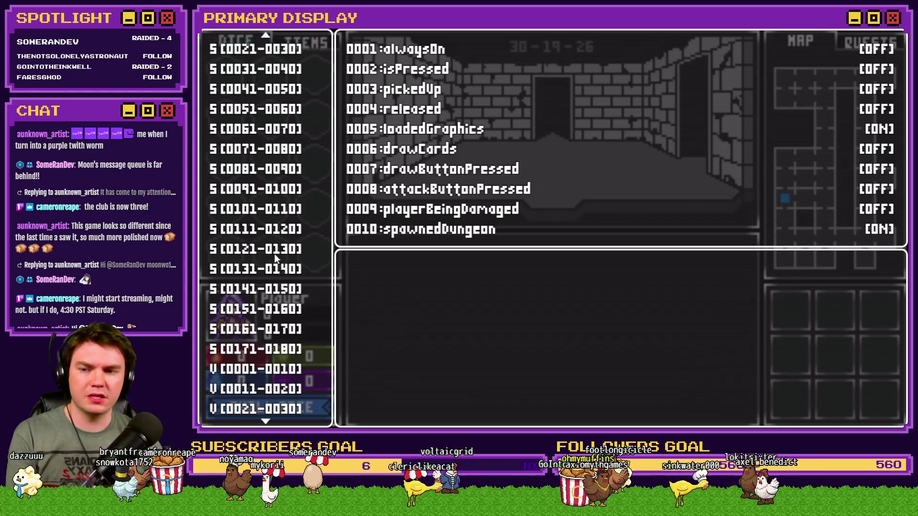
scroll(287, 349, down, 5)
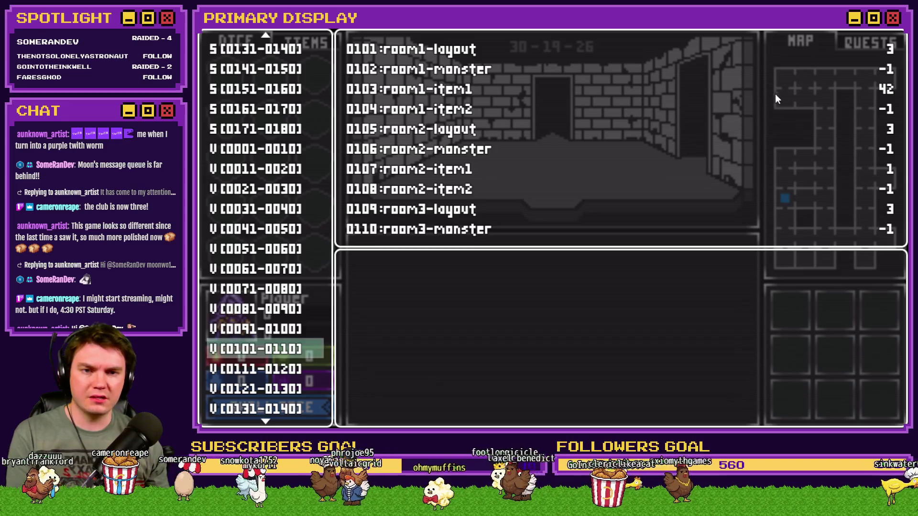
key(Escape)
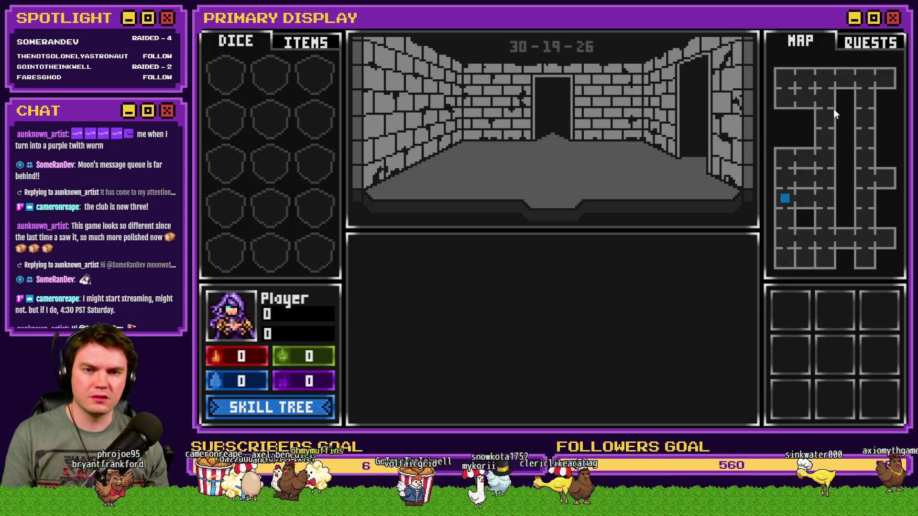
click(897, 34)
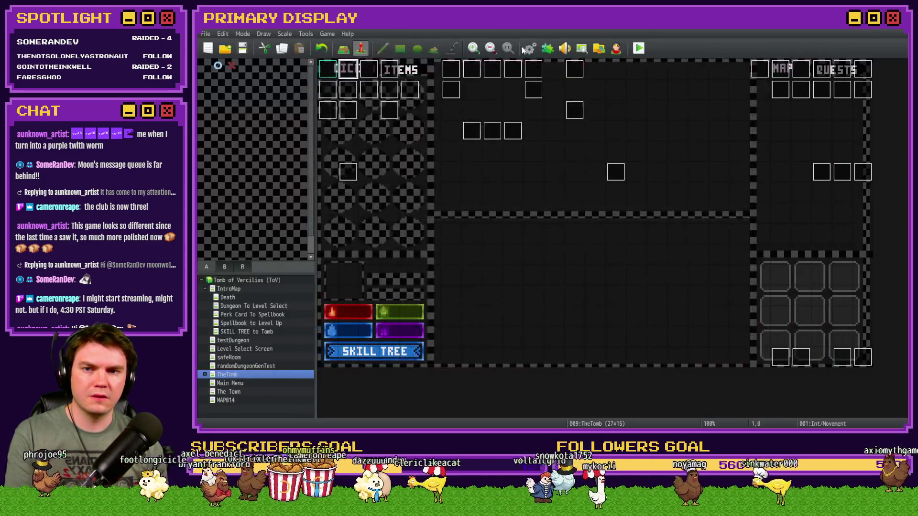
Step: Open the Database, study the 0013 Updating Minimap Icons script, then return to event 0009
click(530, 48)
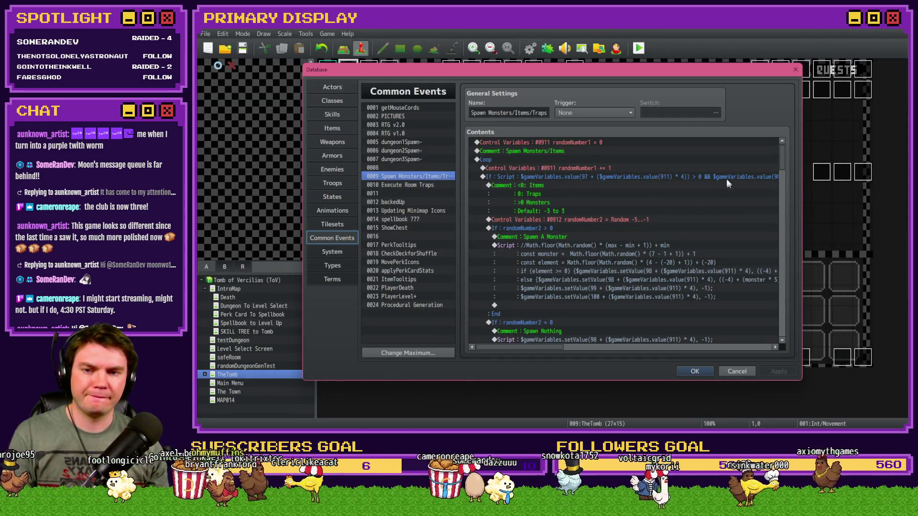
drag(782, 153, 777, 318)
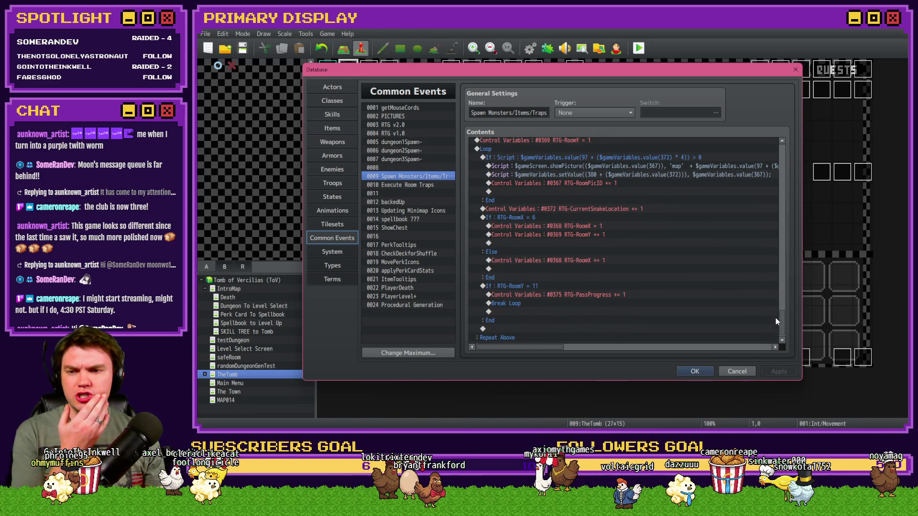
click(431, 211)
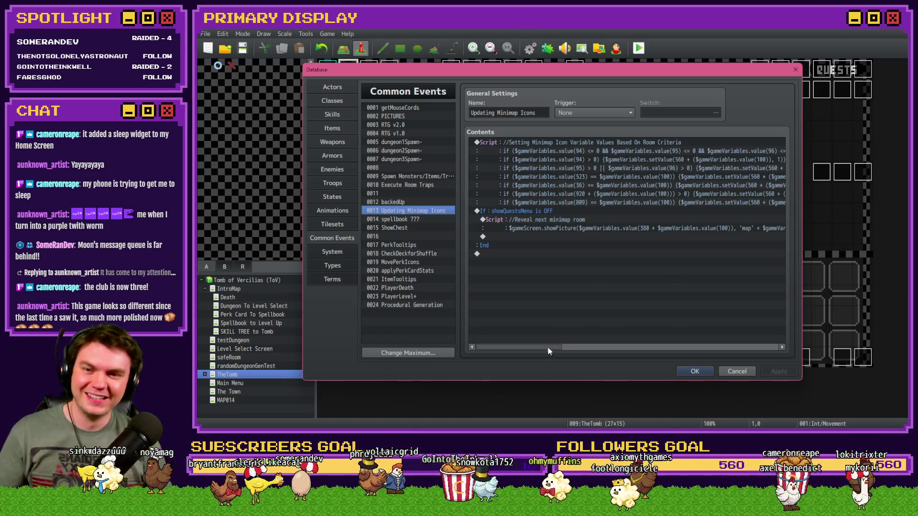
mouse_move(547, 348)
mouse_down()
mouse_move(779, 351)
mouse_move(478, 345)
mouse_up()
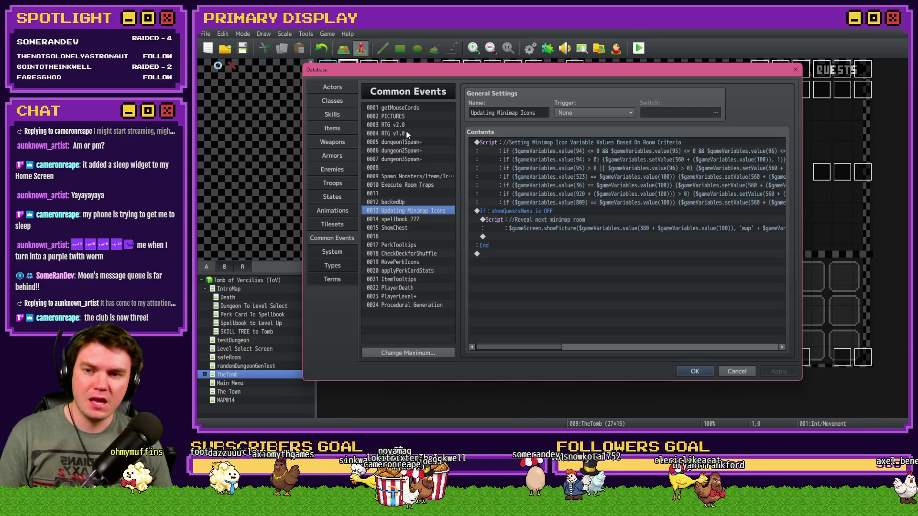
click(406, 176)
Step: Delete everything from the 'Show Map with Icons' comment to the end of event 0009 and apply
mouse_move(785, 154)
mouse_down()
mouse_move(778, 320)
mouse_move(782, 309)
mouse_up()
click(562, 211)
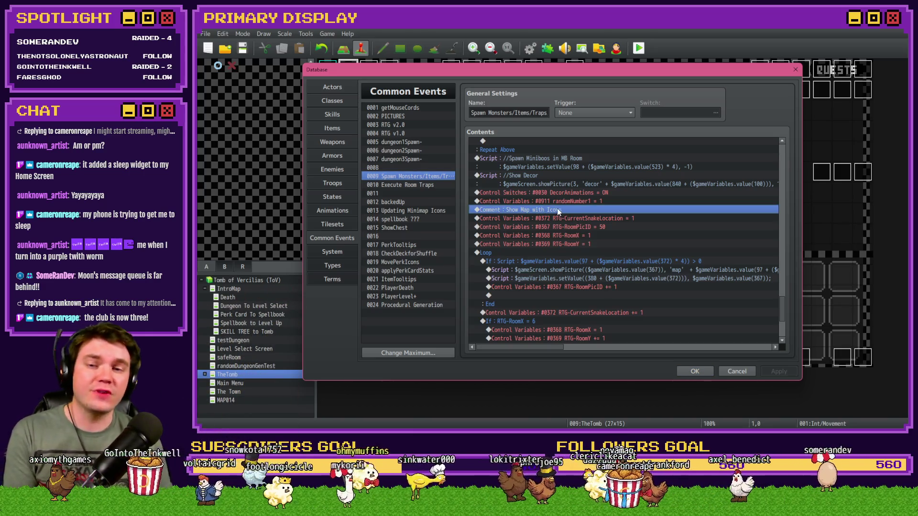
click(571, 193)
click(573, 202)
click(574, 210)
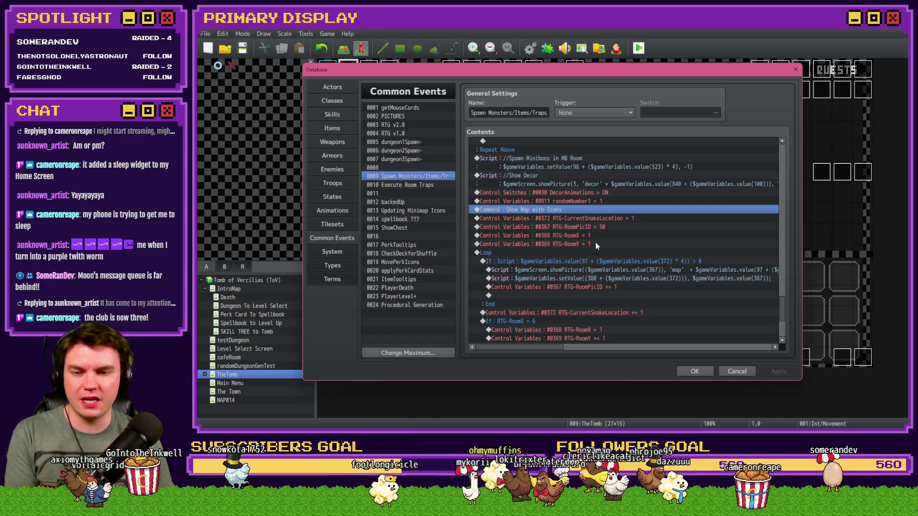
key(shift+End)
key(Delete)
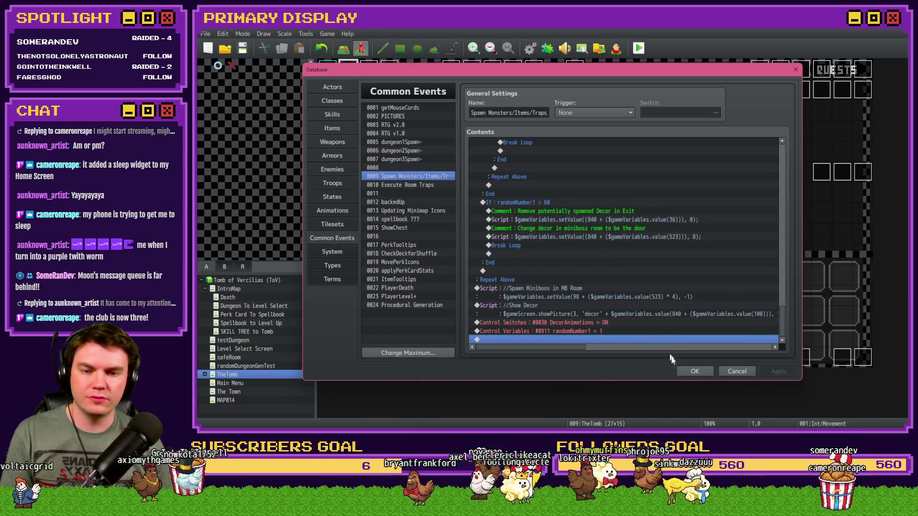
click(694, 372)
Step: Check RTG v2.0's minimap drawing script, then save and start a test run
click(530, 48)
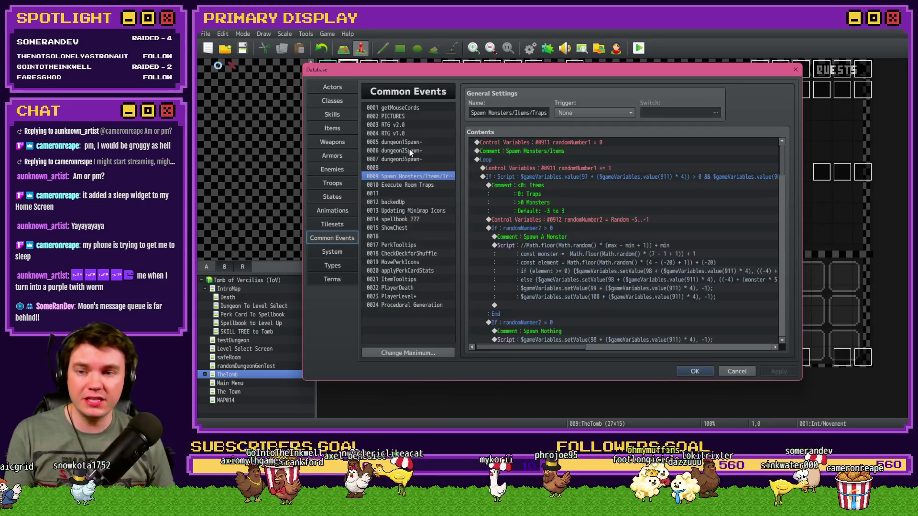
click(407, 125)
mouse_move(782, 149)
mouse_down()
mouse_move(785, 328)
mouse_move(787, 319)
mouse_up()
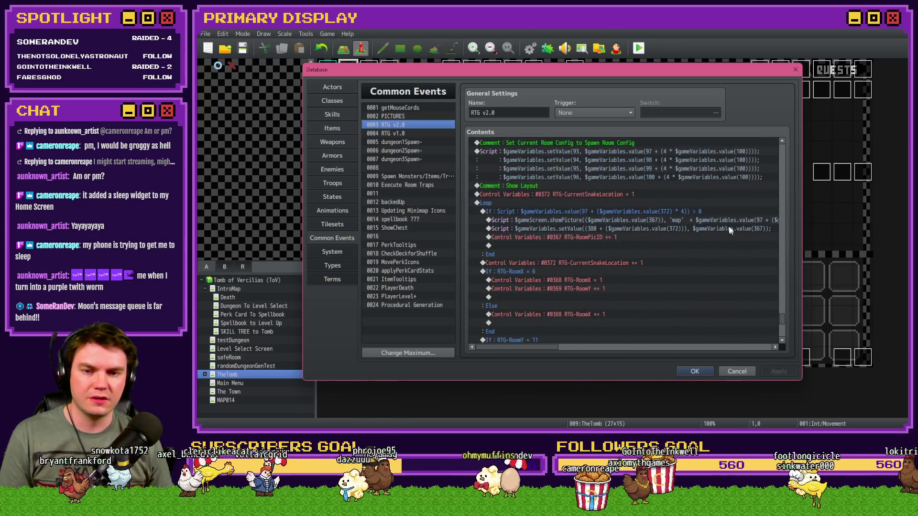
double_click(726, 224)
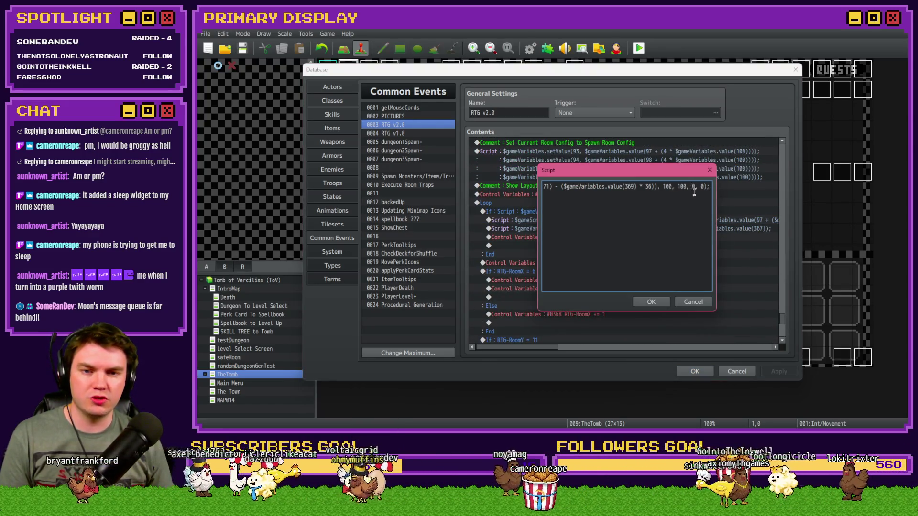
click(657, 304)
click(694, 371)
click(638, 49)
click(516, 241)
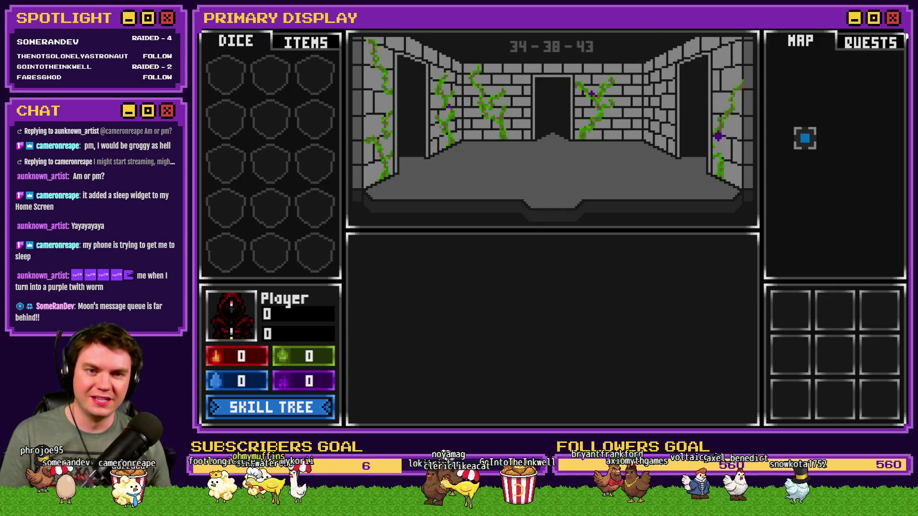
Step: Change the second-to-last argument of RTG v2.0's minimap showPicture script from 0 to 2
click(902, 21)
click(530, 48)
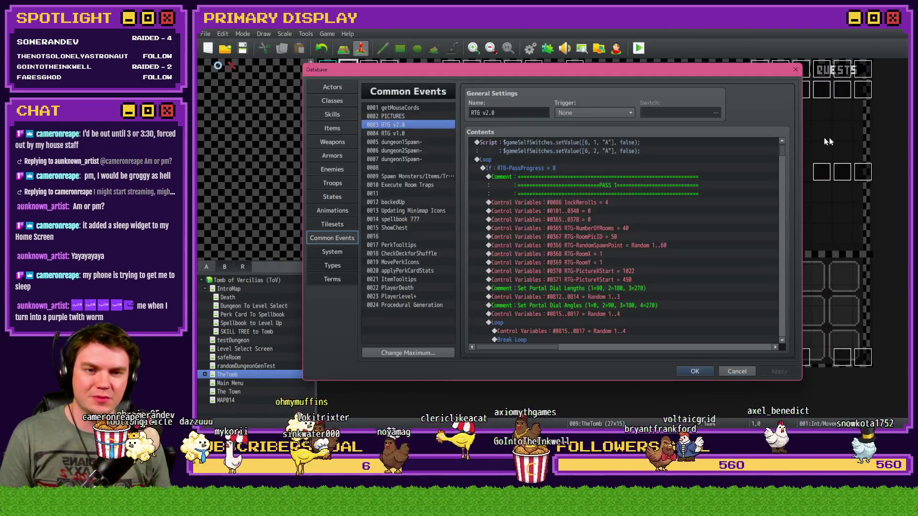
scroll(781, 318, down, 10)
scroll(782, 323, down, 3)
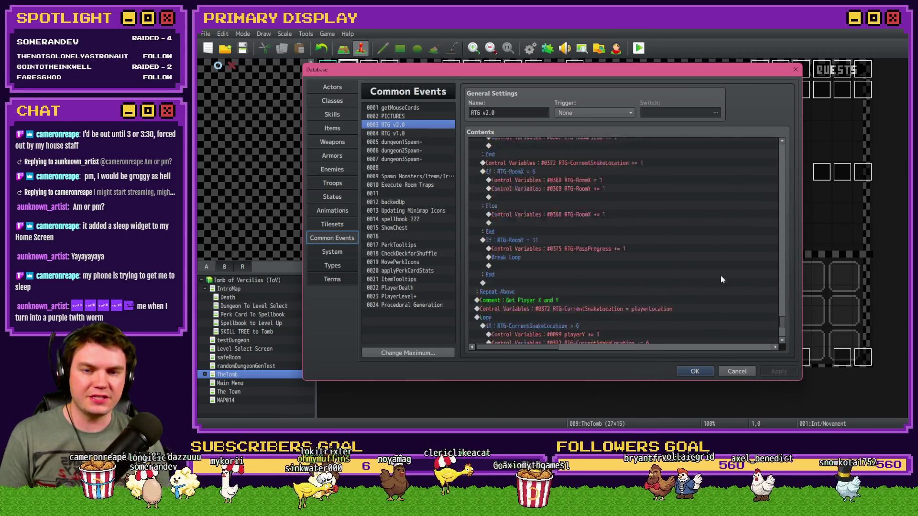
double_click(710, 231)
key(Left)
key(Left)
key(Left)
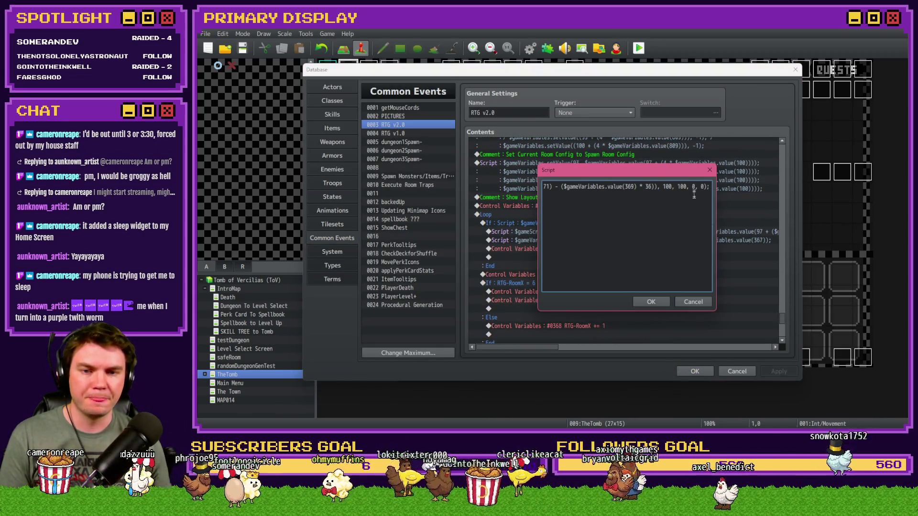
key(BackSpace)
text(2)
click(652, 302)
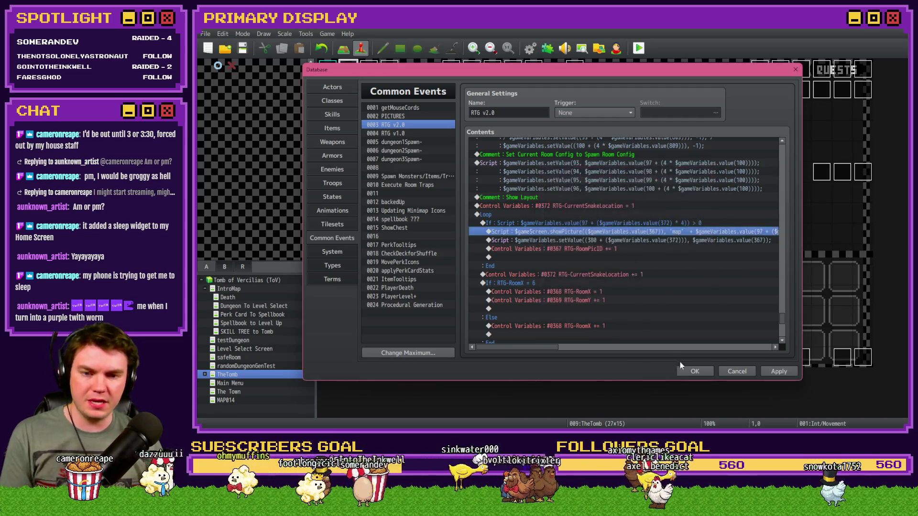
Step: Keep the edits, save and playtest the dungeon through several generations, then close it
click(694, 371)
click(641, 48)
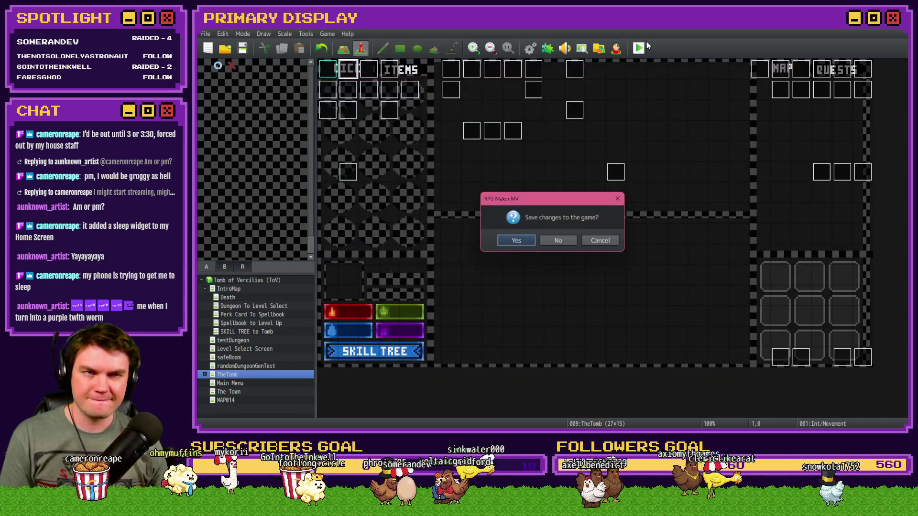
click(531, 237)
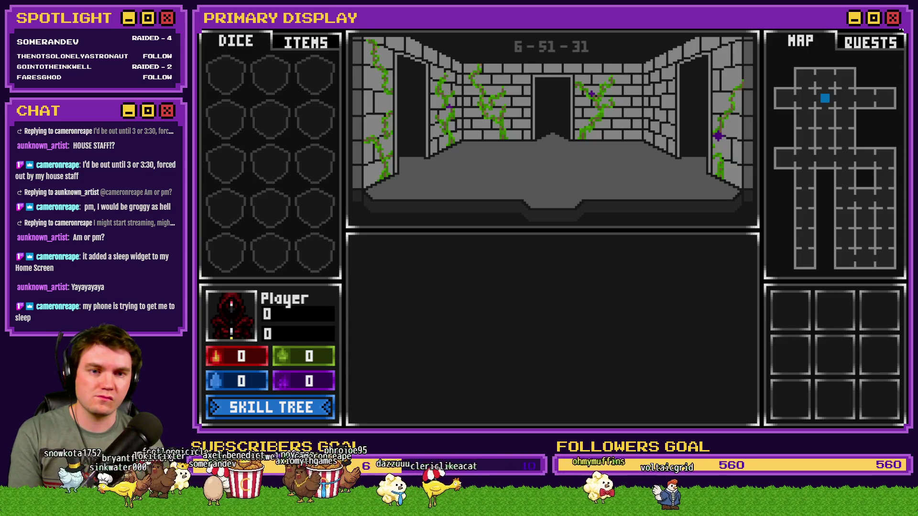
click(900, 30)
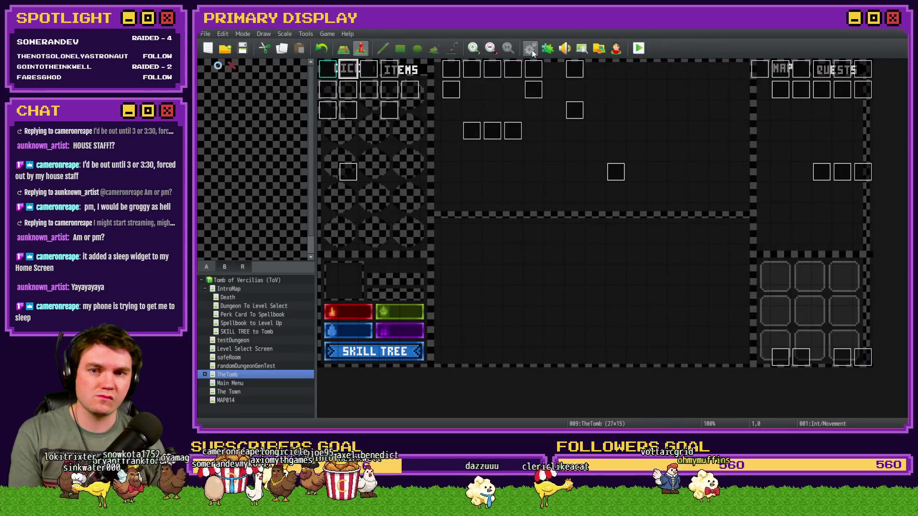
Step: Reopen the Database and scroll RTG v2.0 to its SnakeDirection conditions, then switch to the browser
click(533, 47)
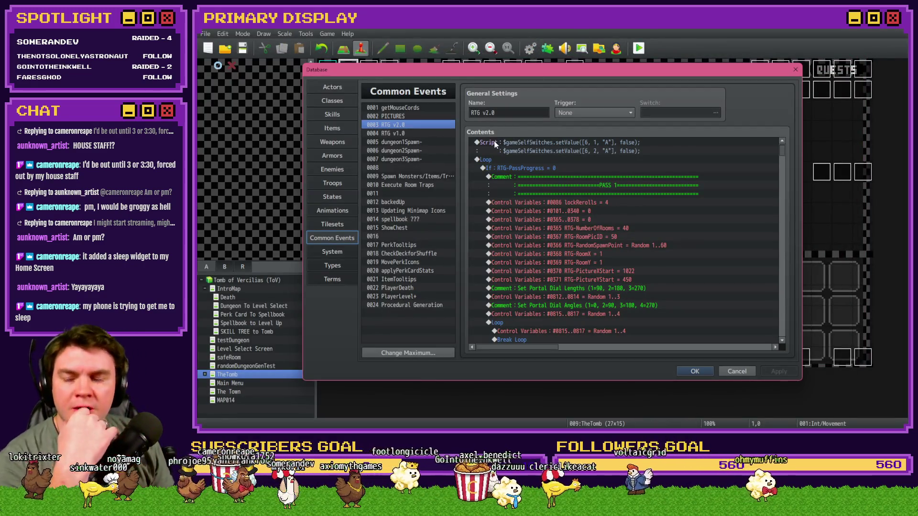
drag(779, 149, 784, 162)
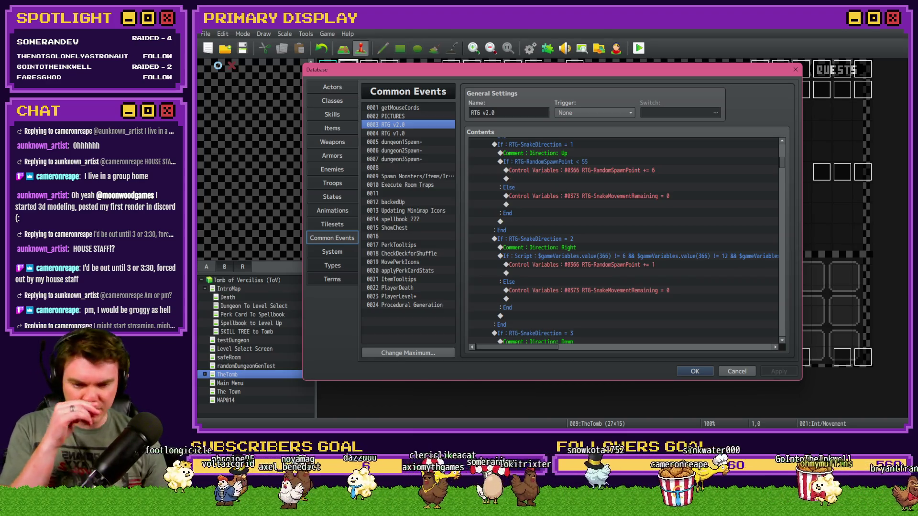
key(alt+Tab)
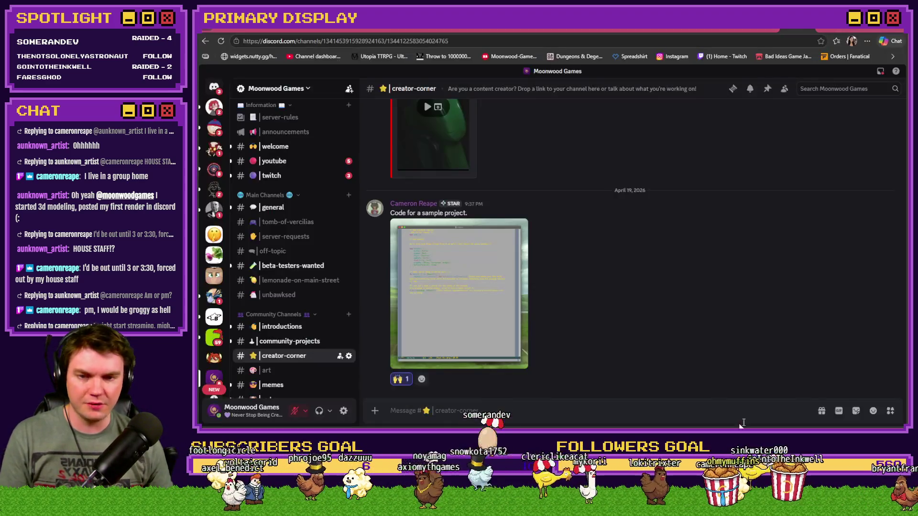
Step: Go from #community-projects to #art and enlarge the posted Blender render
click(306, 340)
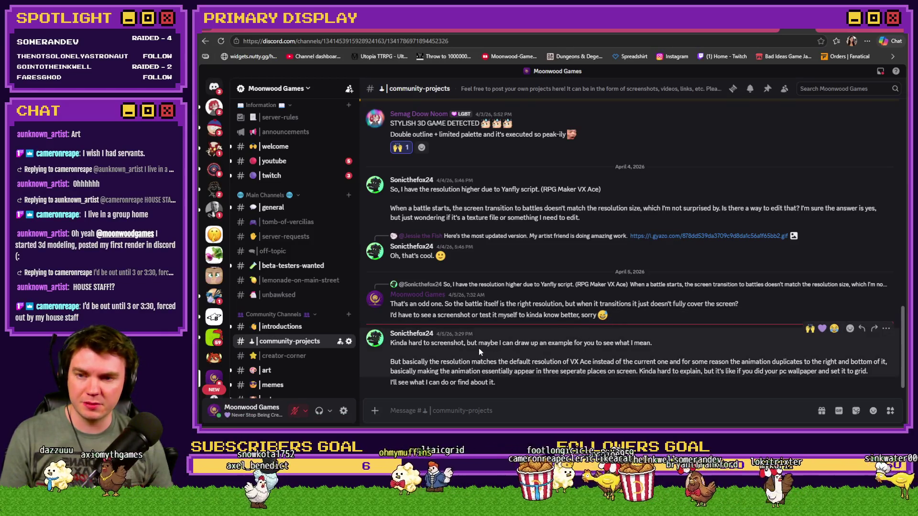
click(266, 370)
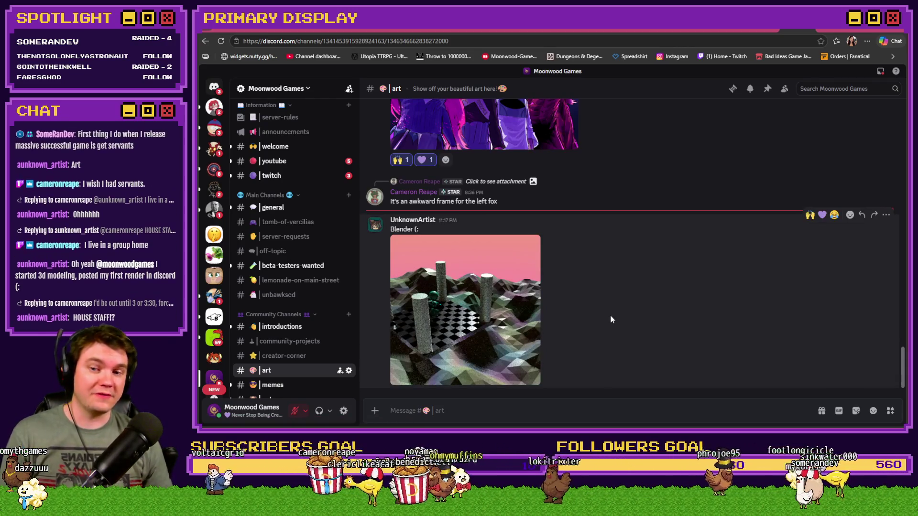
click(476, 326)
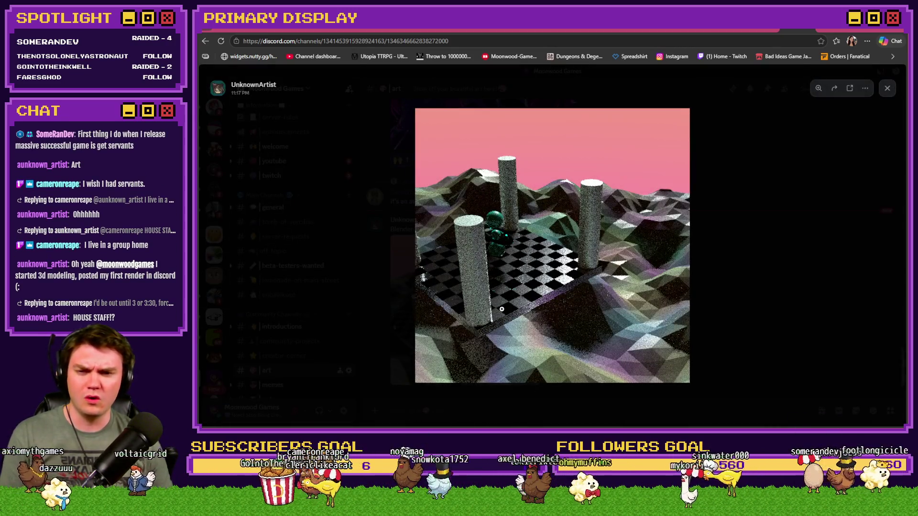
Step: Zoom in on different areas of the Blender render, ending close on the pillars and spheres
click(501, 309)
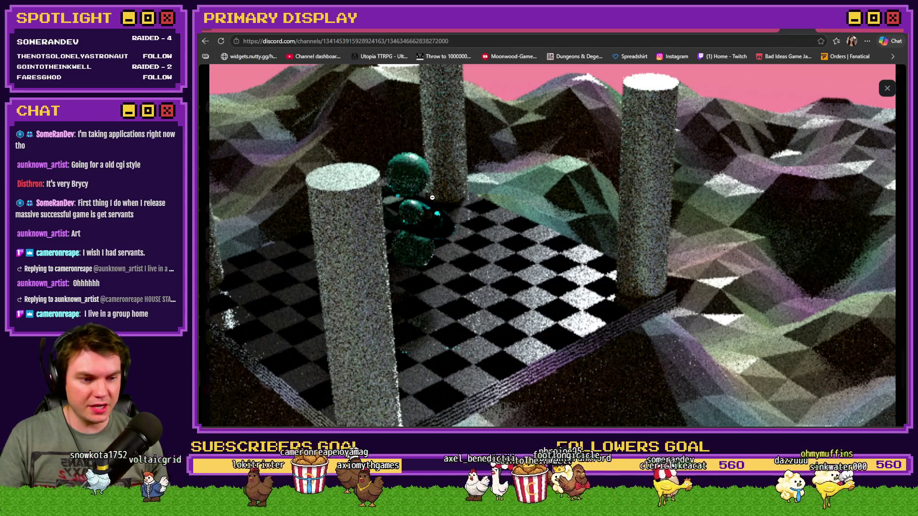
click(504, 232)
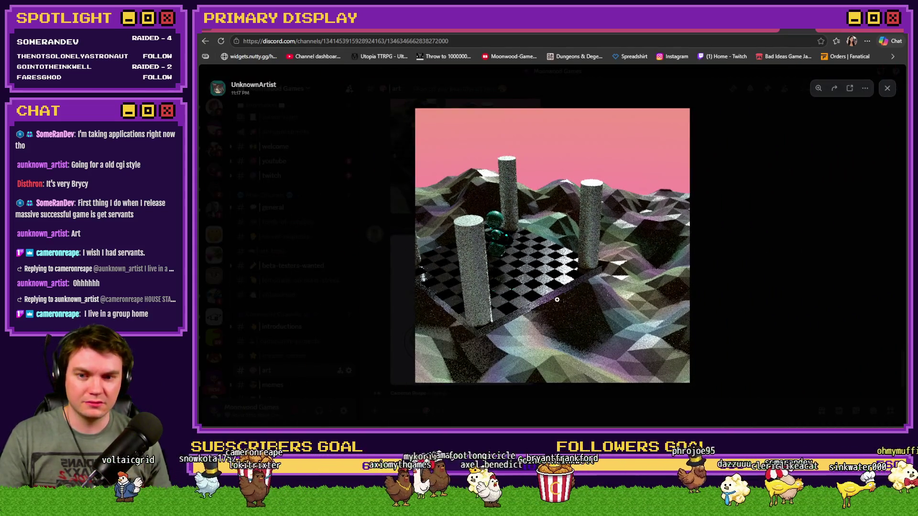
click(535, 317)
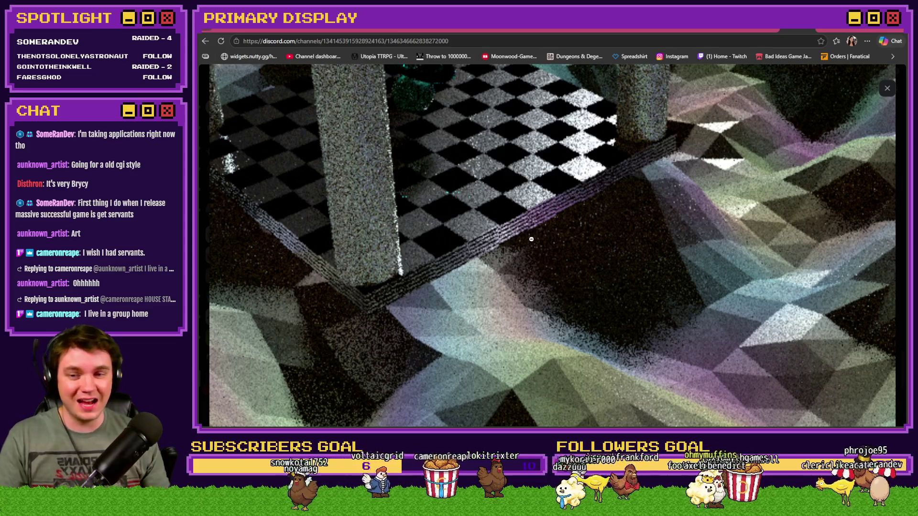
click(531, 240)
click(502, 221)
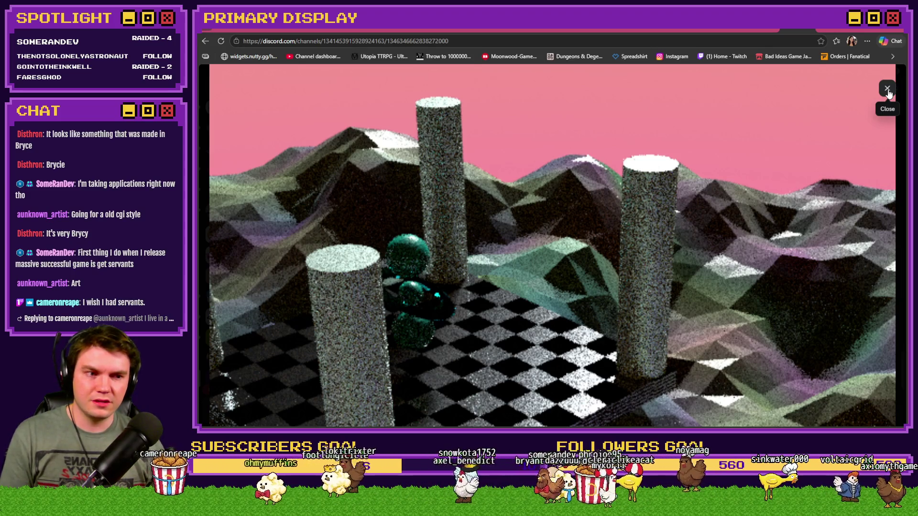
Step: Re-enlarge the Blender landscape render in #art, then open a fresh browser tab
click(888, 91)
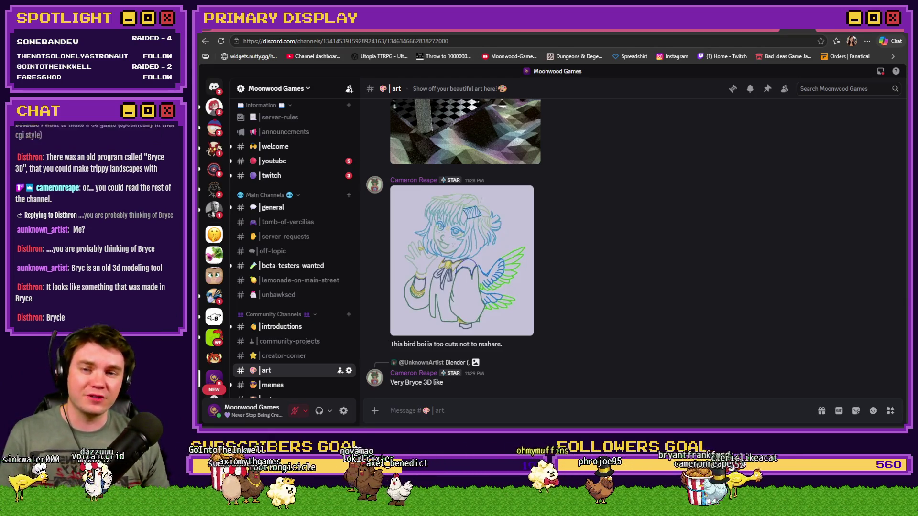
scroll(820, 249, up, 3)
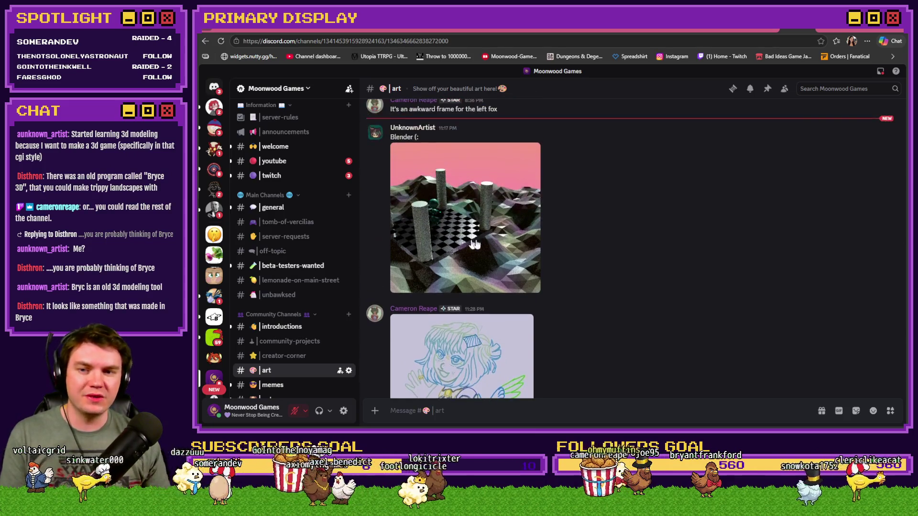
click(475, 241)
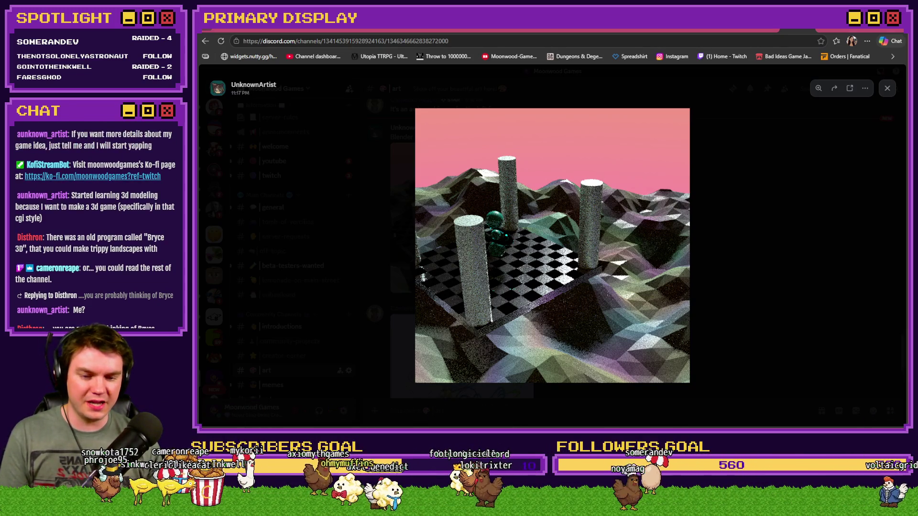
click(829, 30)
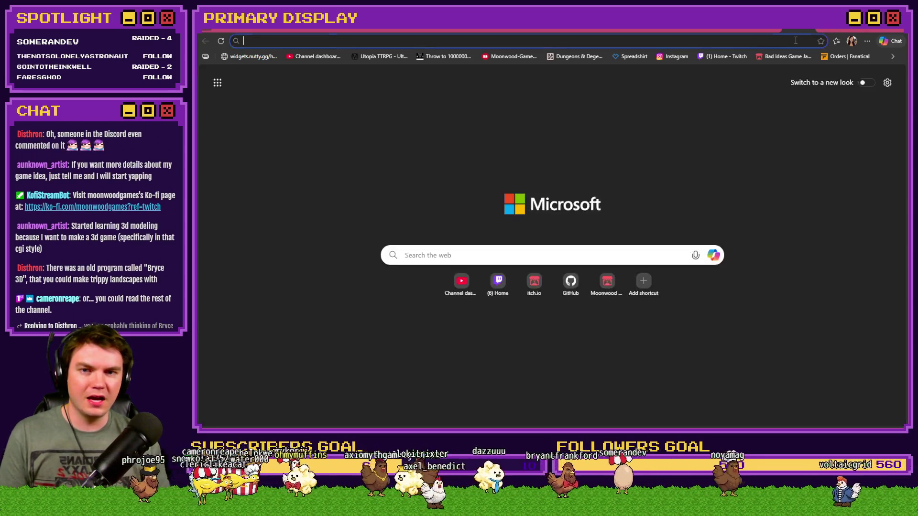
Step: Load digitalblasphemy.com and scroll through its home page
text(digitalblasphemy.com/)
key(Return)
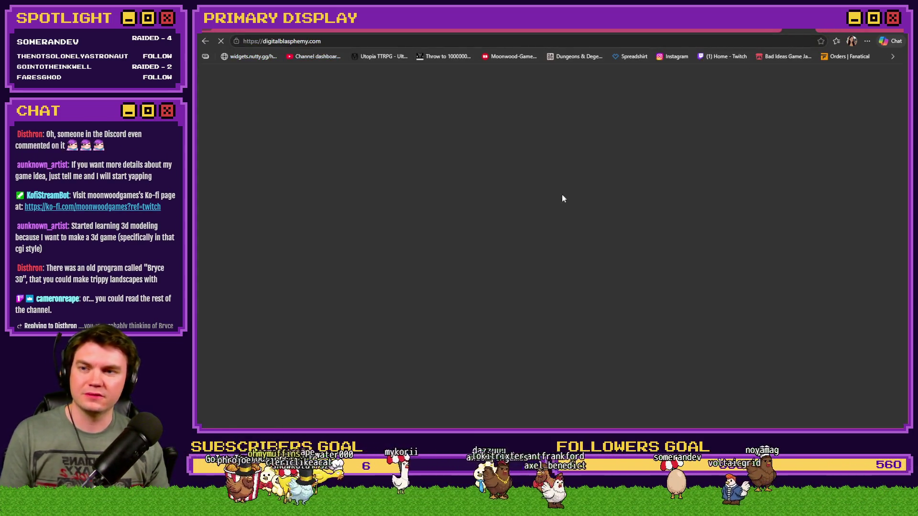
scroll(606, 237, down, 10)
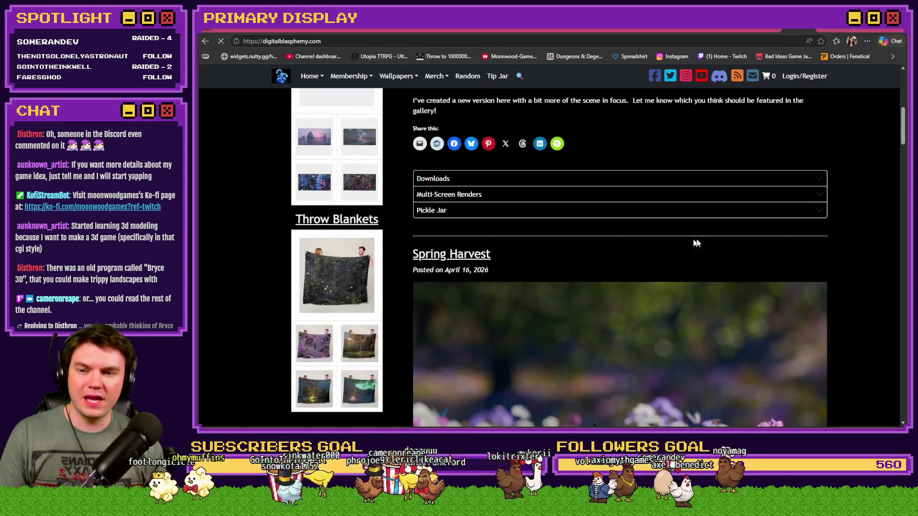
scroll(737, 261, down, 4)
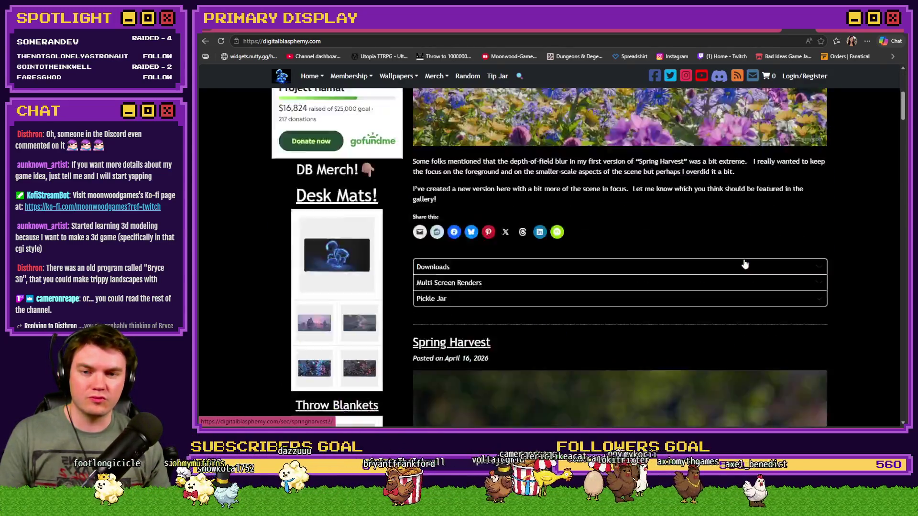
scroll(744, 264, down, 15)
scroll(596, 300, down, 5)
scroll(595, 298, up, 20)
scroll(596, 299, up, 10)
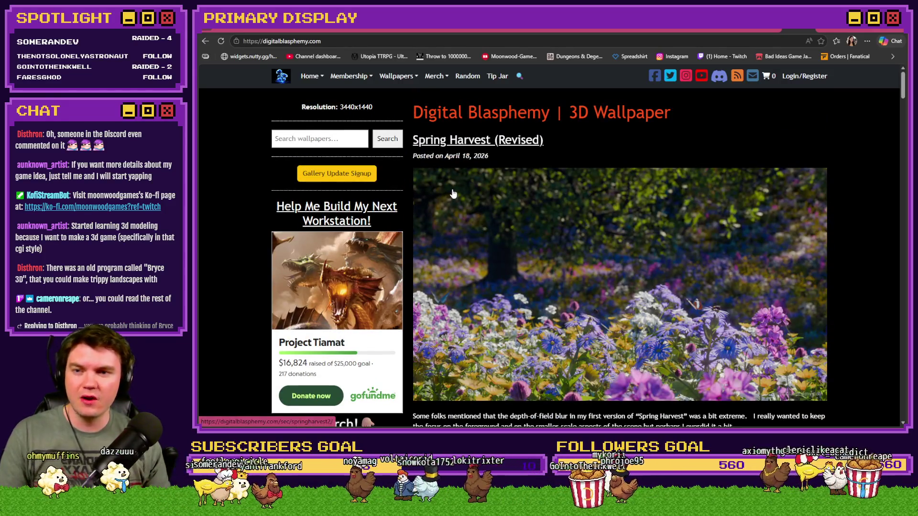
Step: Browse wallpapers by year and open Arbor Day from the 1997 collection
click(408, 78)
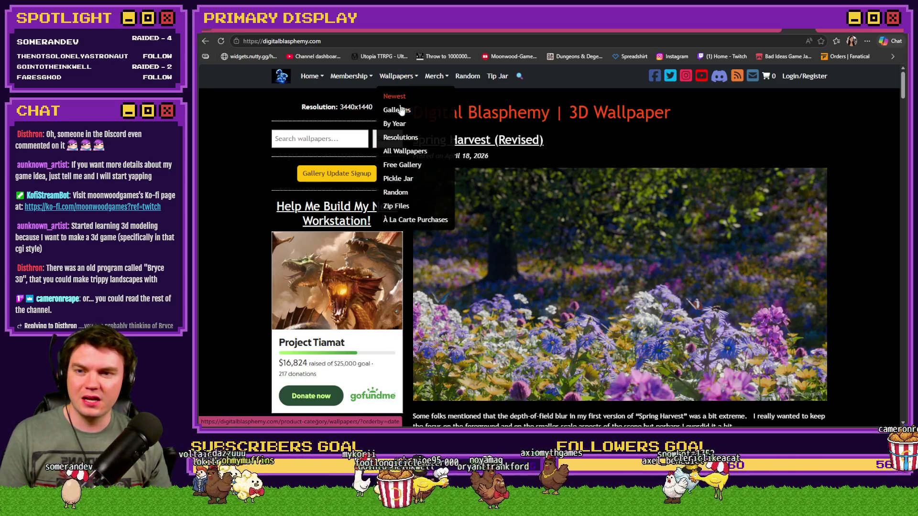
click(405, 126)
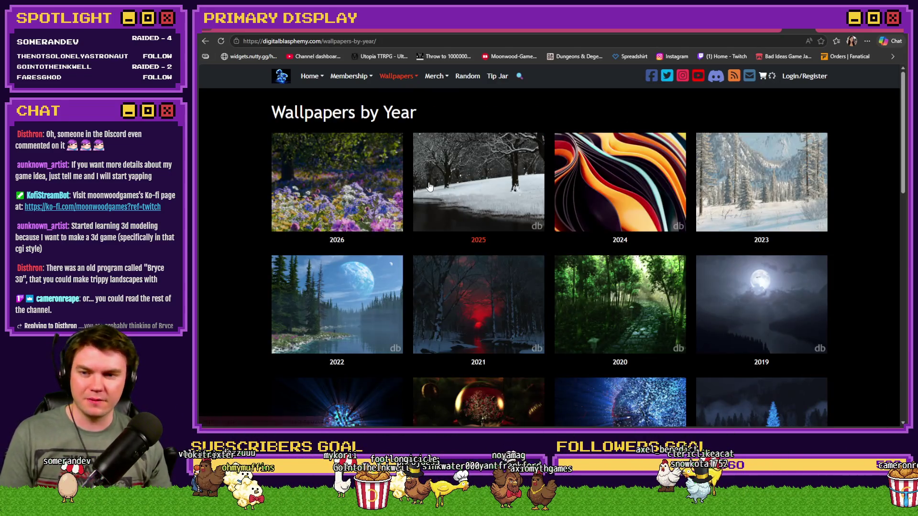
scroll(428, 186, down, 15)
click(525, 283)
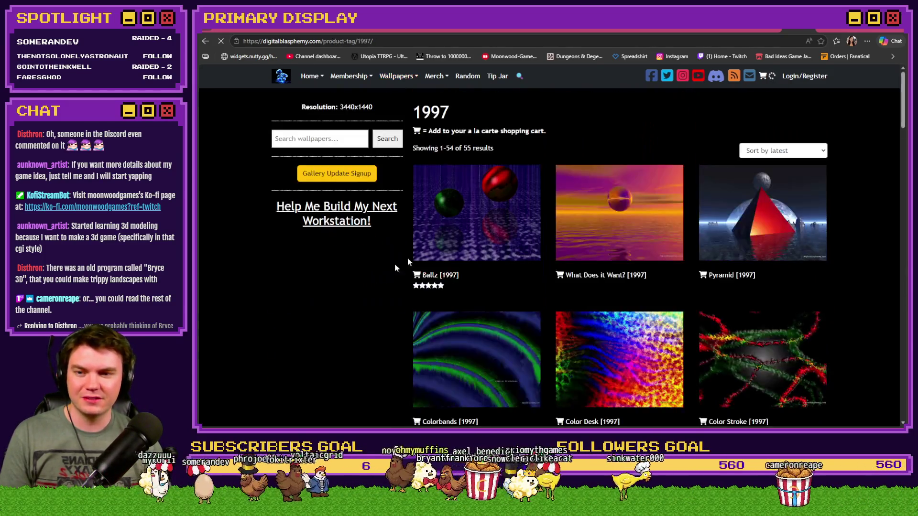
scroll(494, 222, down, 6)
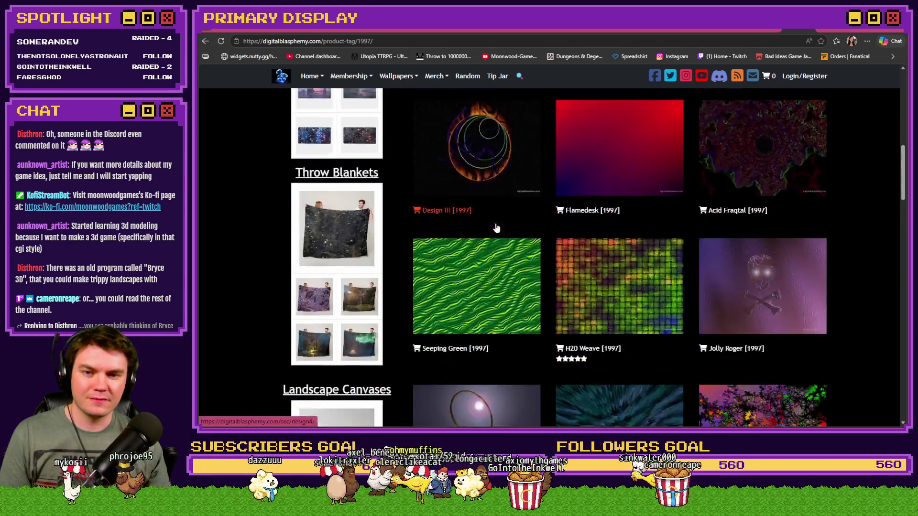
scroll(496, 228, down, 6)
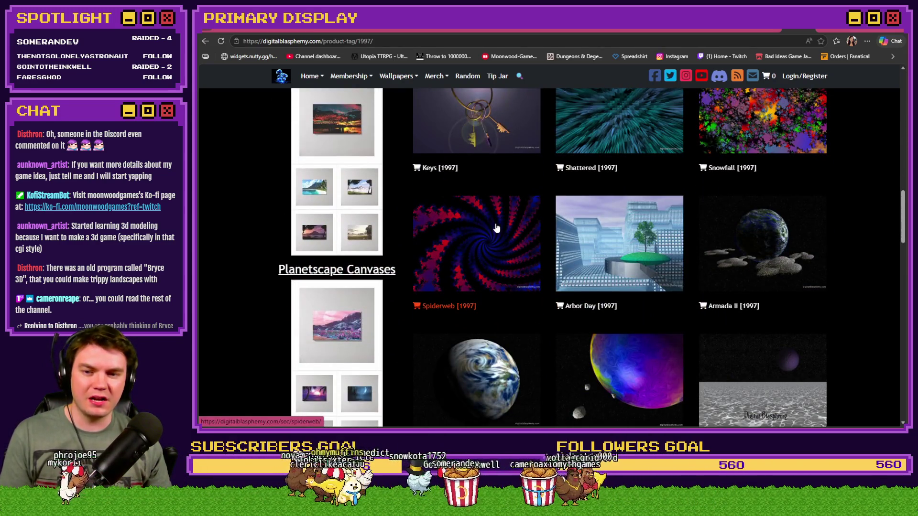
click(590, 223)
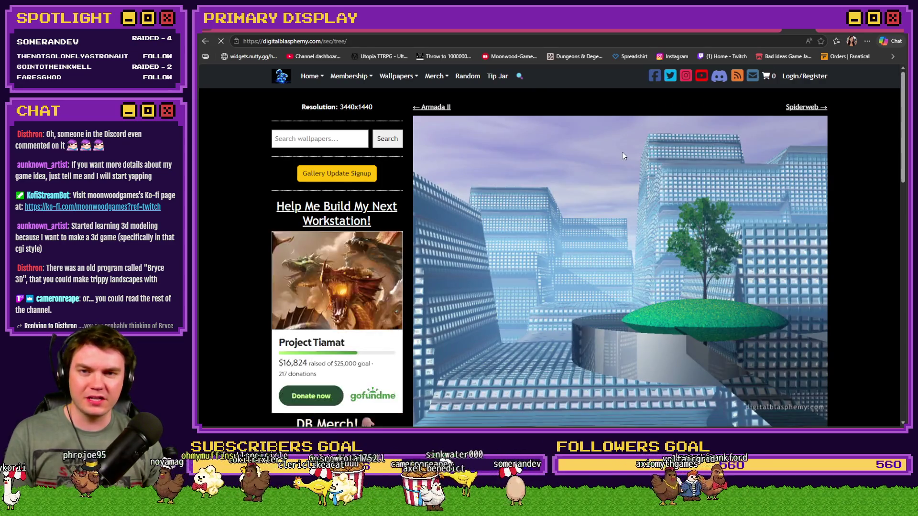
Step: Flip between the Arbor Day wallpaper and the enlarged Discord render to compare them
click(758, 27)
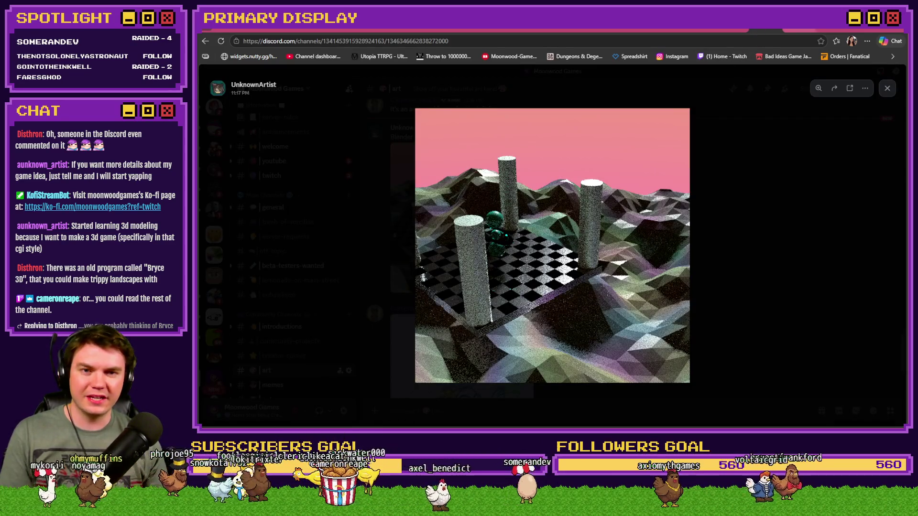
click(791, 28)
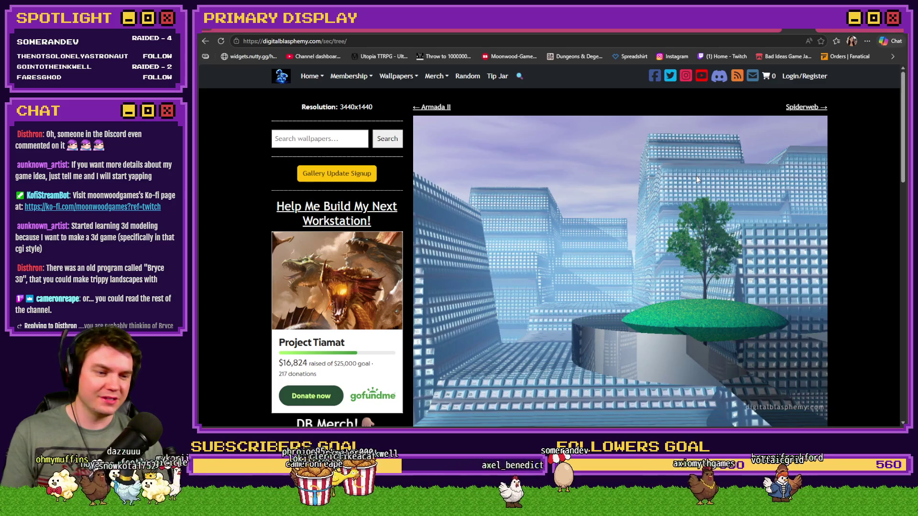
click(751, 29)
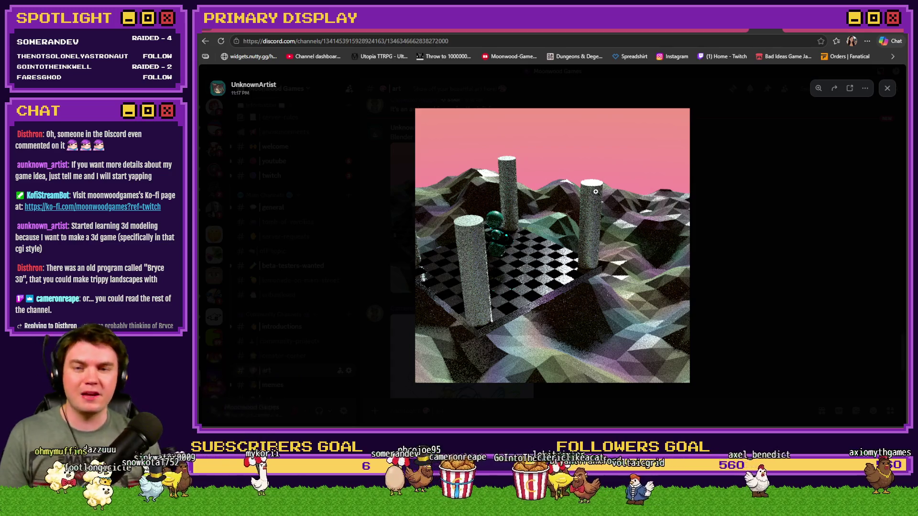
click(785, 30)
scroll(698, 177, down, 1)
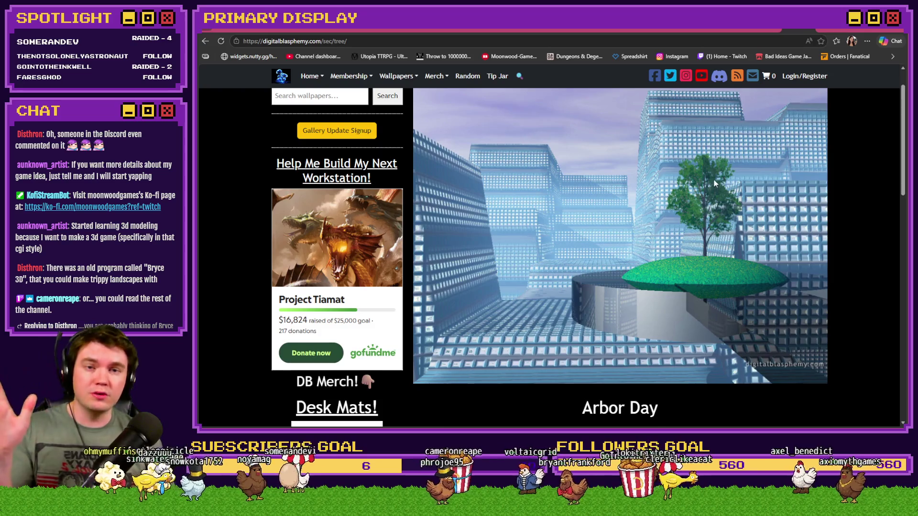
scroll(713, 179, up, 1)
click(758, 30)
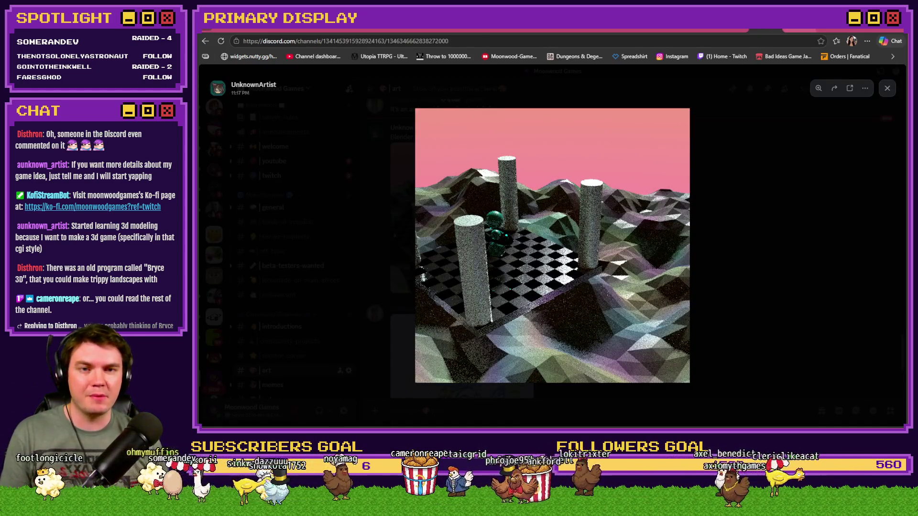
click(787, 30)
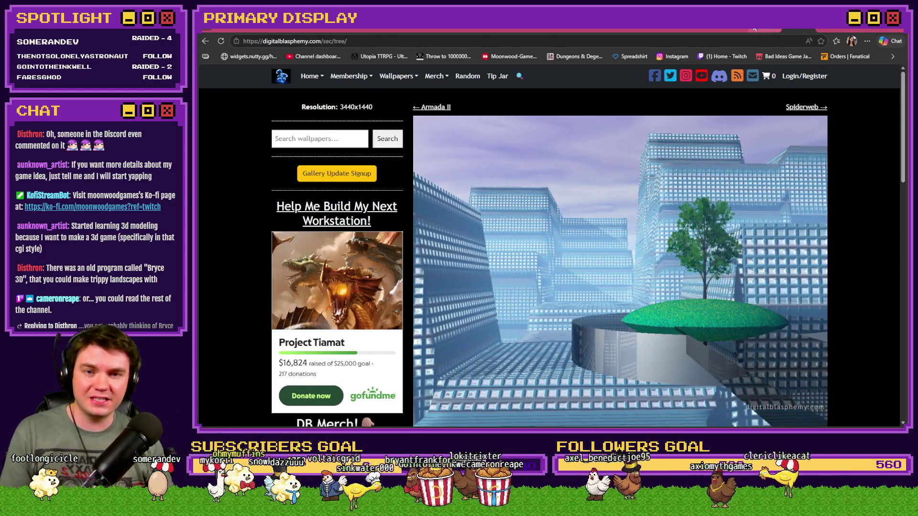
click(758, 29)
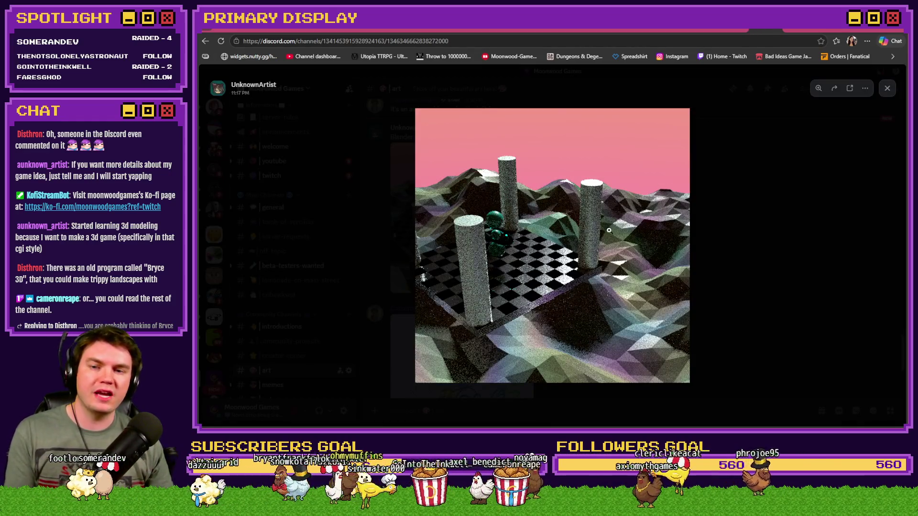
click(795, 30)
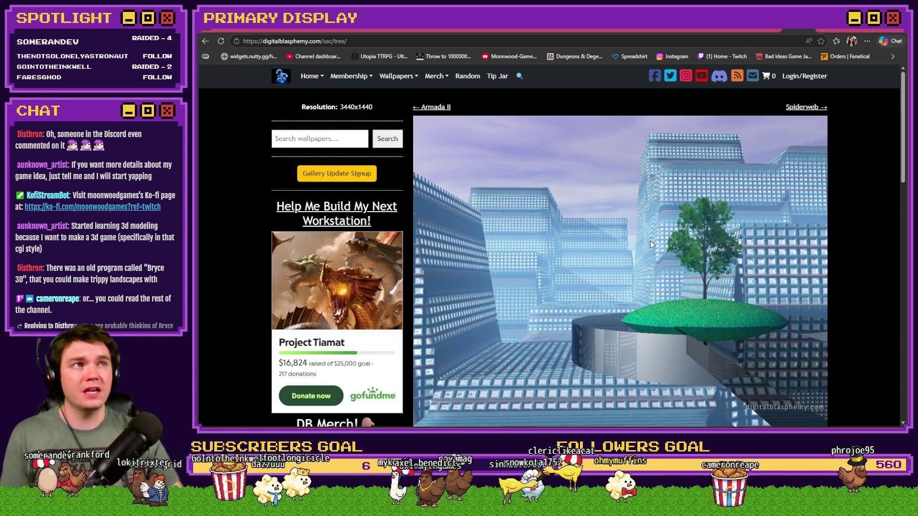
click(752, 30)
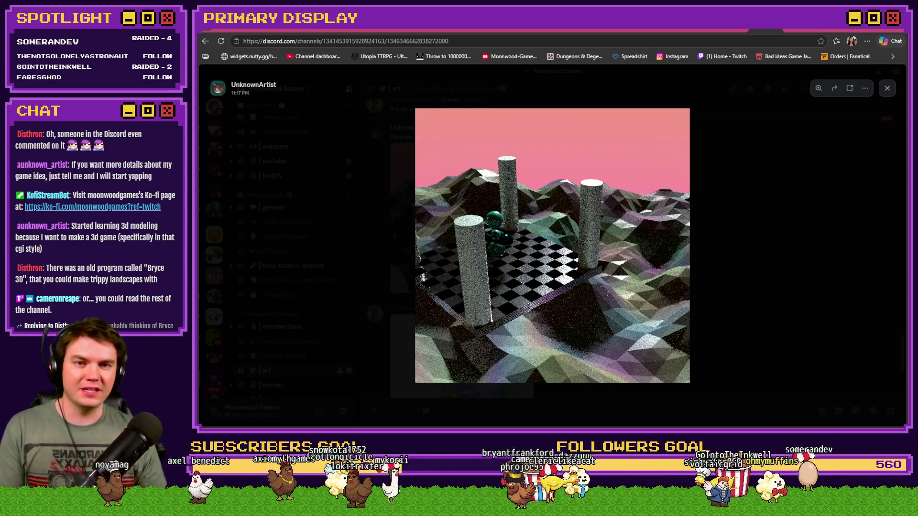
key(ctrl+Tab)
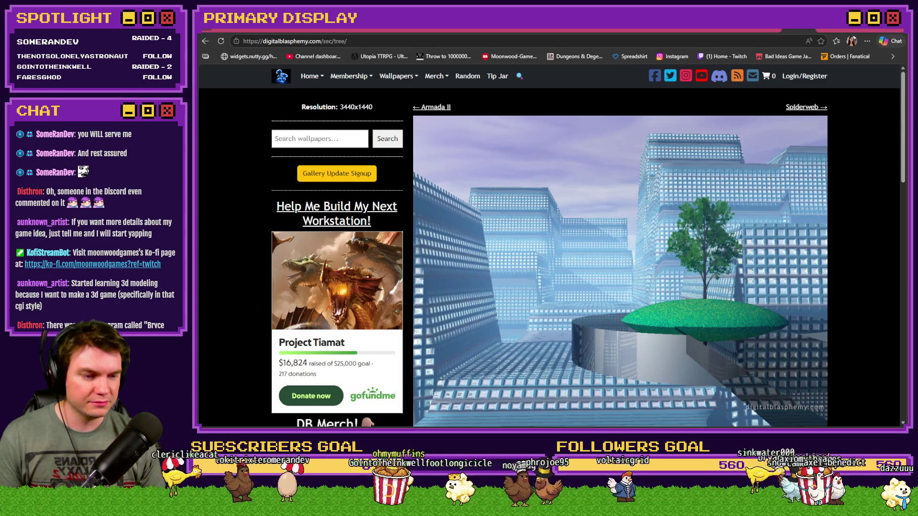
Step: Return to the Discord art channel and close the enlarged image
click(753, 30)
click(768, 188)
scroll(638, 283, down, 5)
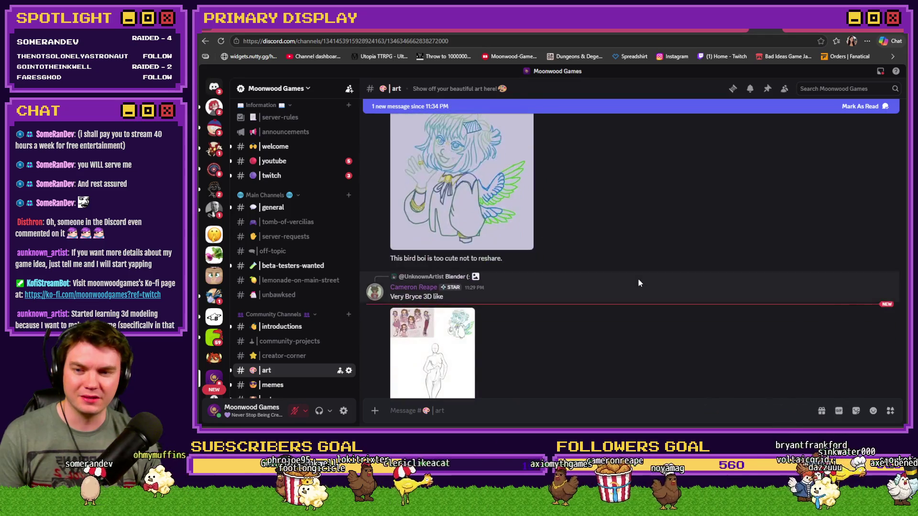
scroll(639, 282, down, 3)
scroll(639, 279, up, 5)
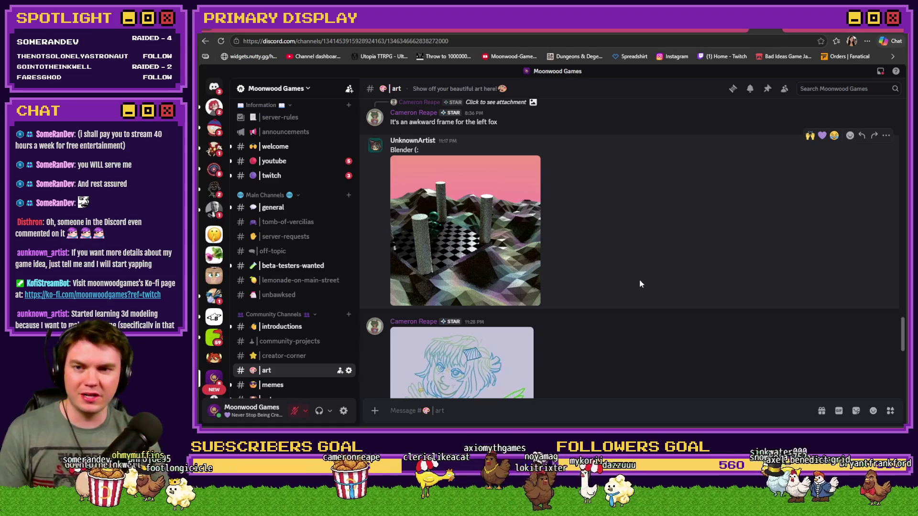
Step: View the shared 3D render full-size and zoom in, then switch to the Digital Blasphemy tab
click(521, 238)
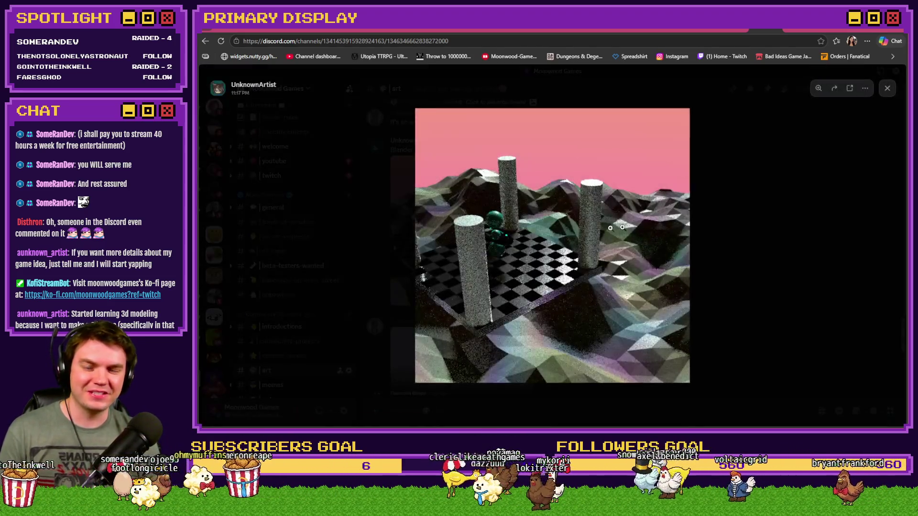
click(571, 251)
click(727, 287)
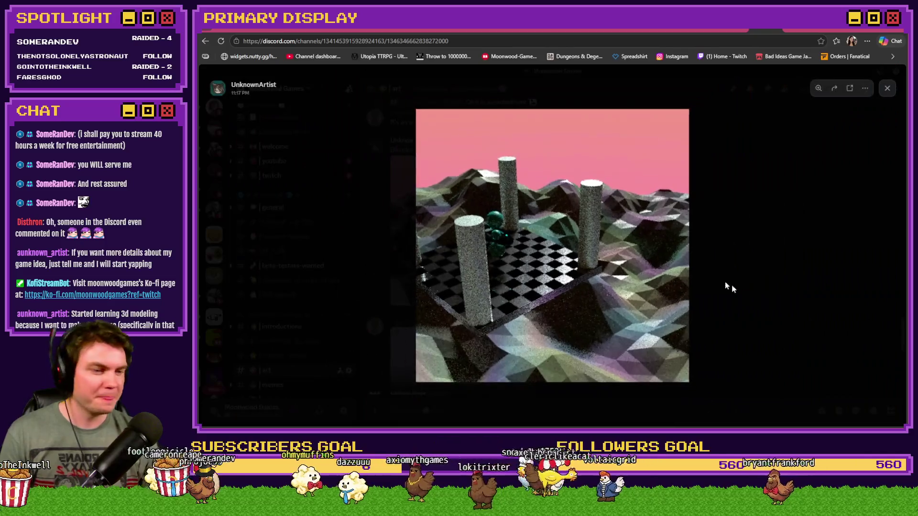
key(ctrl+Tab)
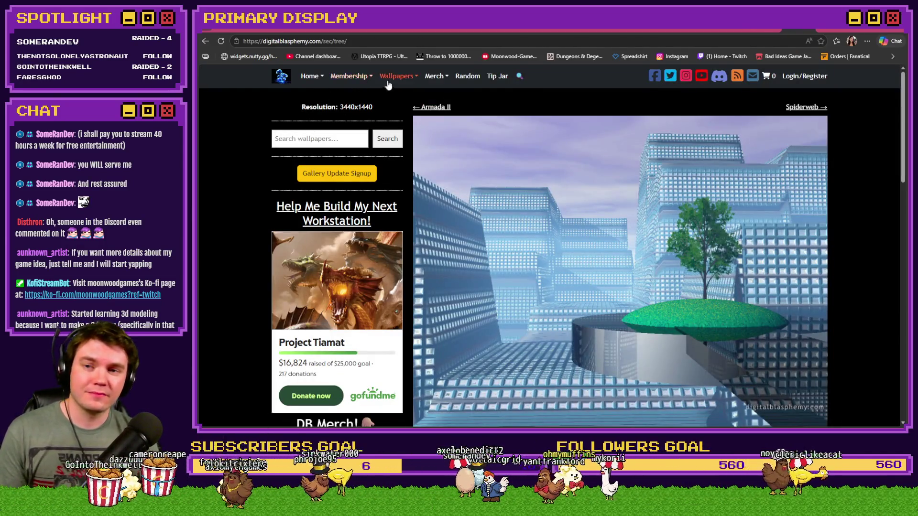
Step: Go through Wallpapers > Galleries, then Wallpapers > By Year, and open the 1998 collection
mouse_move(393, 83)
click(396, 110)
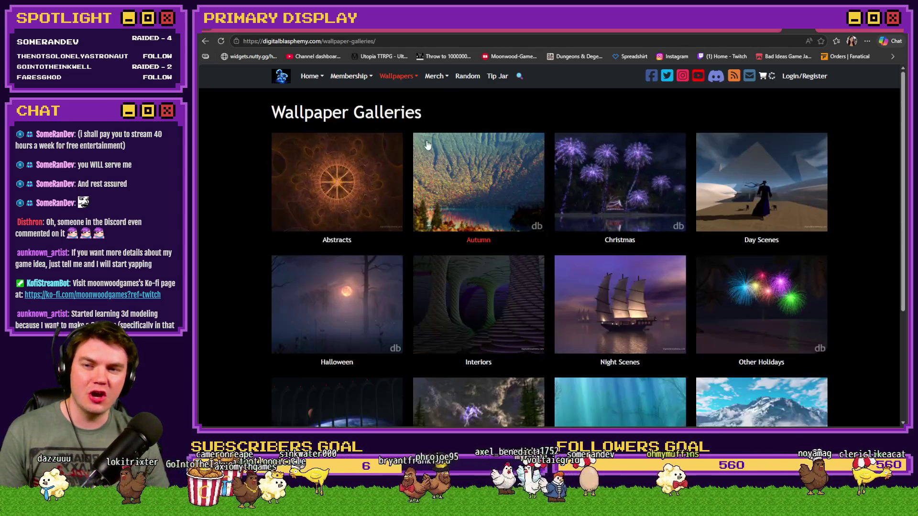
scroll(650, 244, down, 1)
scroll(651, 243, down, 1)
scroll(419, 110, up, 2)
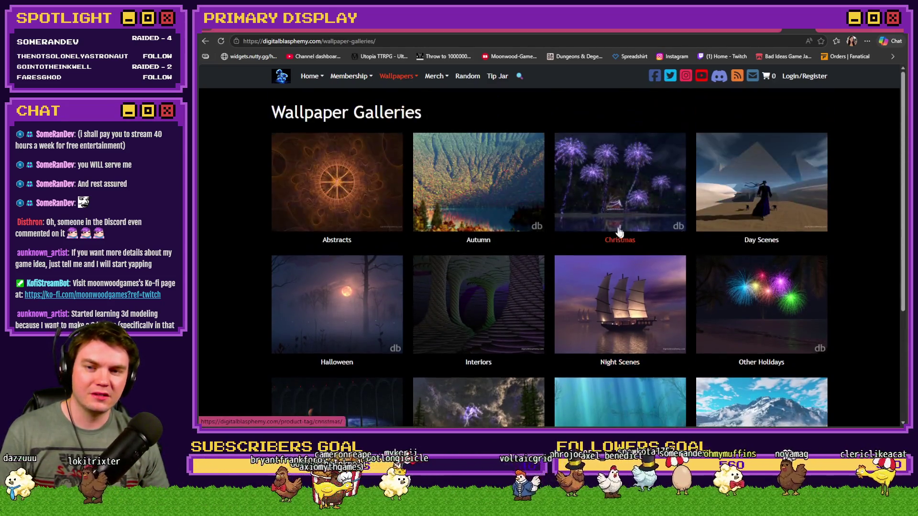
mouse_move(396, 81)
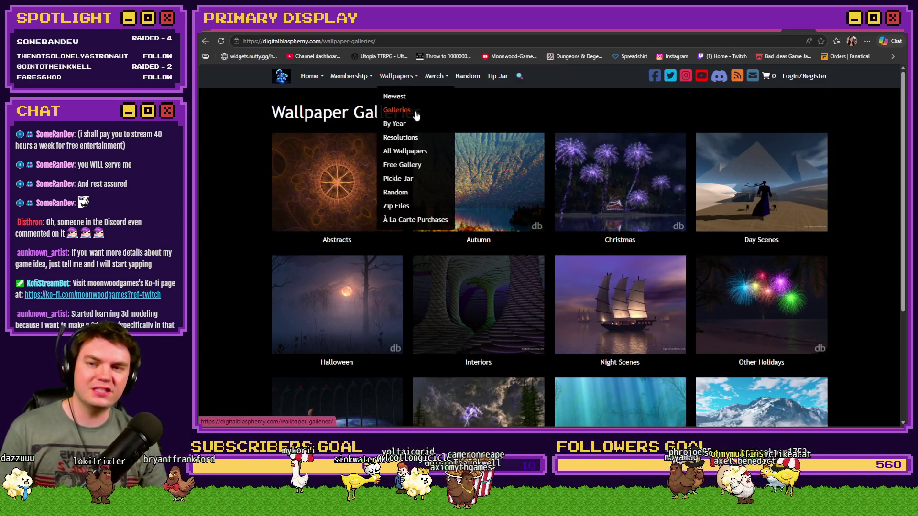
click(405, 126)
scroll(495, 216, down, 5)
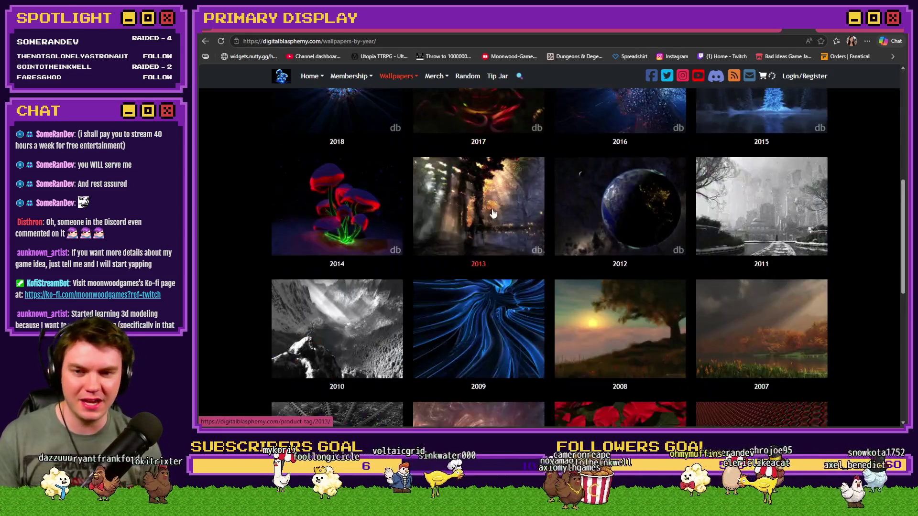
scroll(508, 224, down, 6)
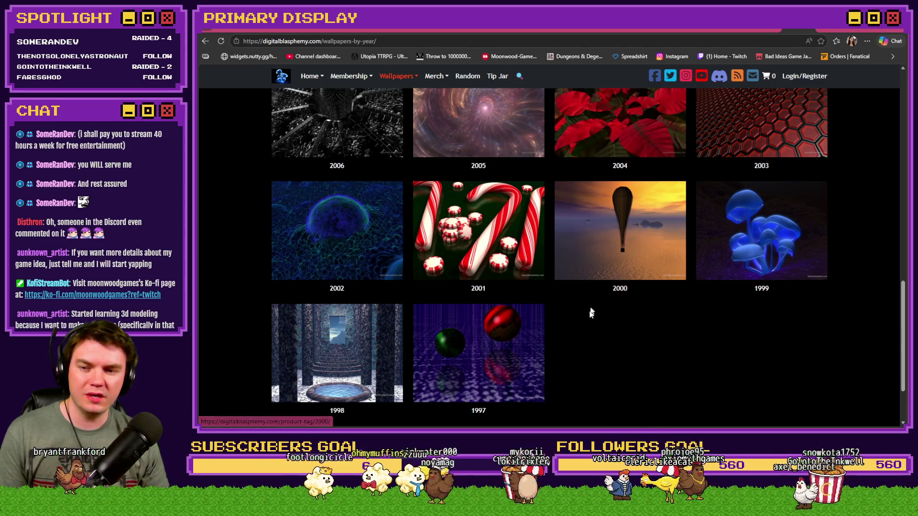
click(357, 352)
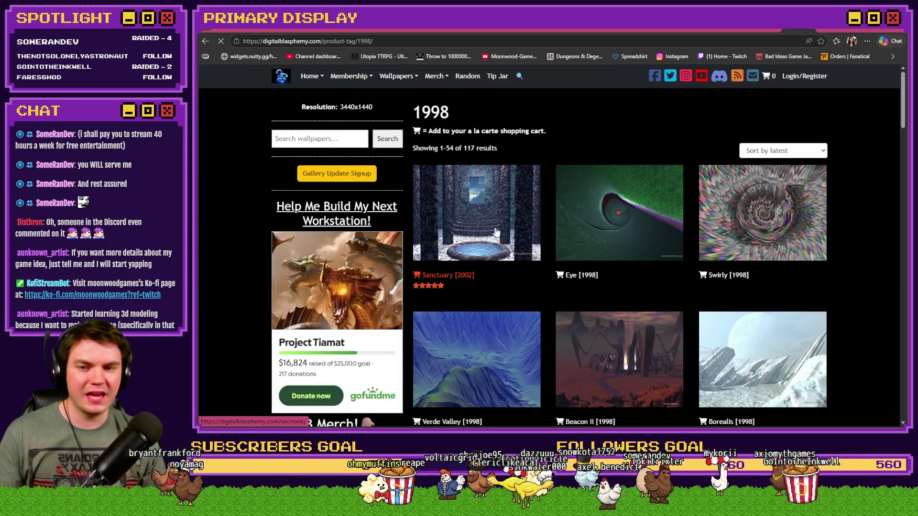
Step: View a 1998 wallpaper's detail page and go back to the 1998 list
click(496, 233)
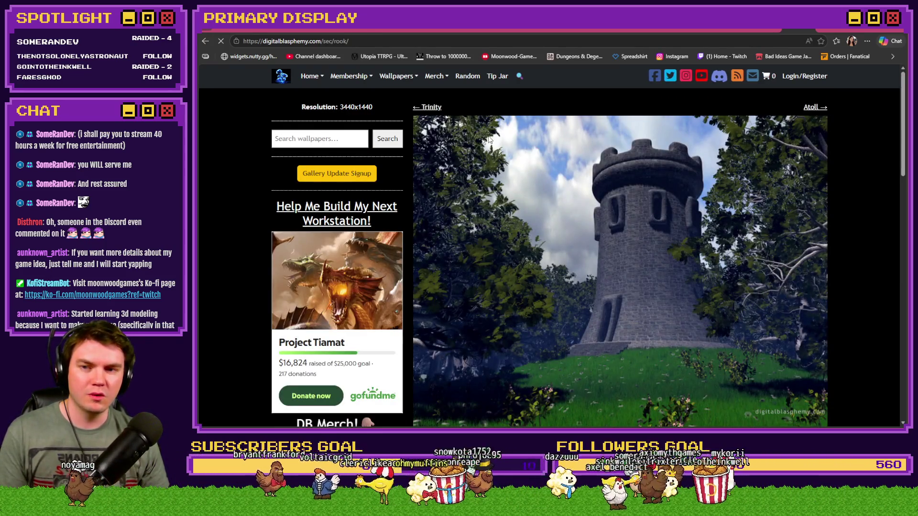
scroll(618, 225, down, 5)
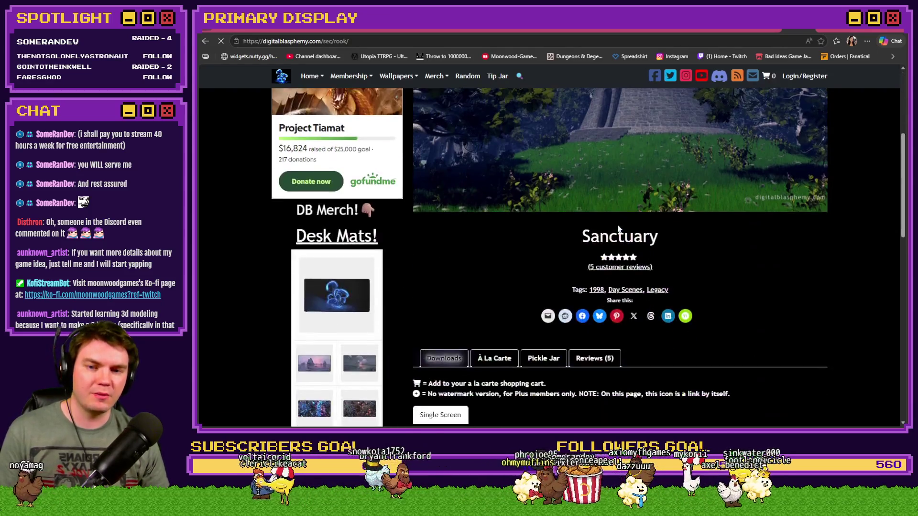
key(alt+Left)
key(alt+Left)
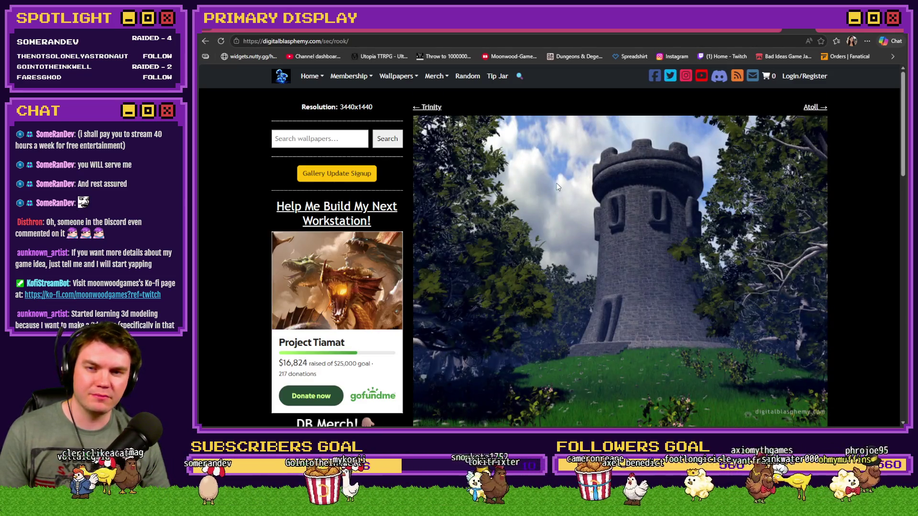
key(alt+Left)
Step: Open Valley of the Sentinels, then return to the wallpapers-by-year overview
scroll(600, 216, down, 10)
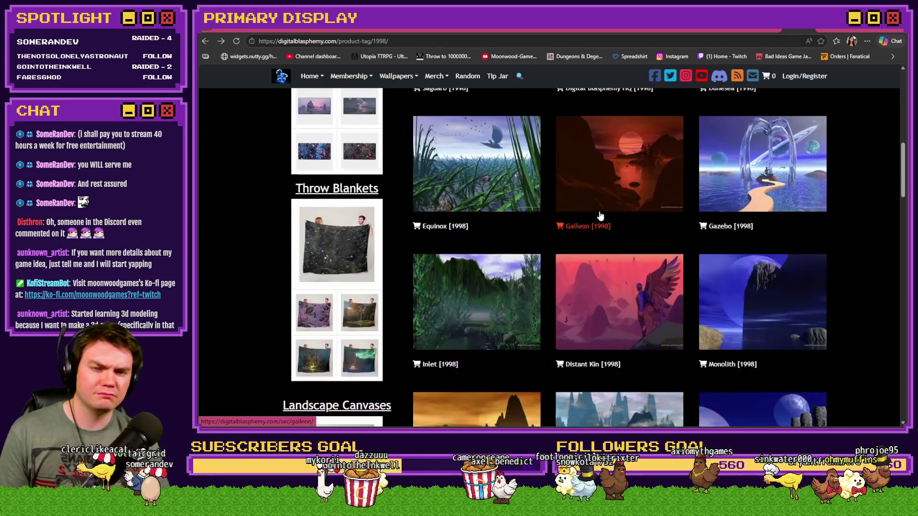
scroll(600, 216, down, 3)
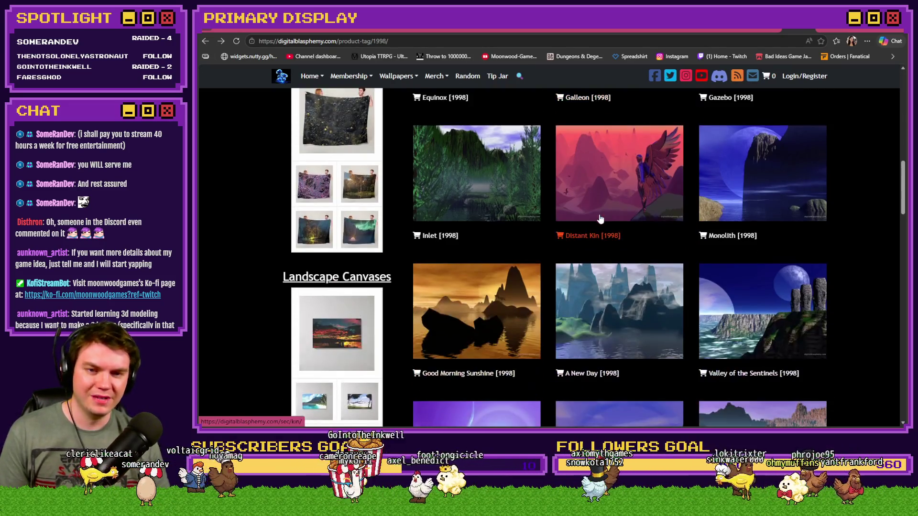
click(795, 300)
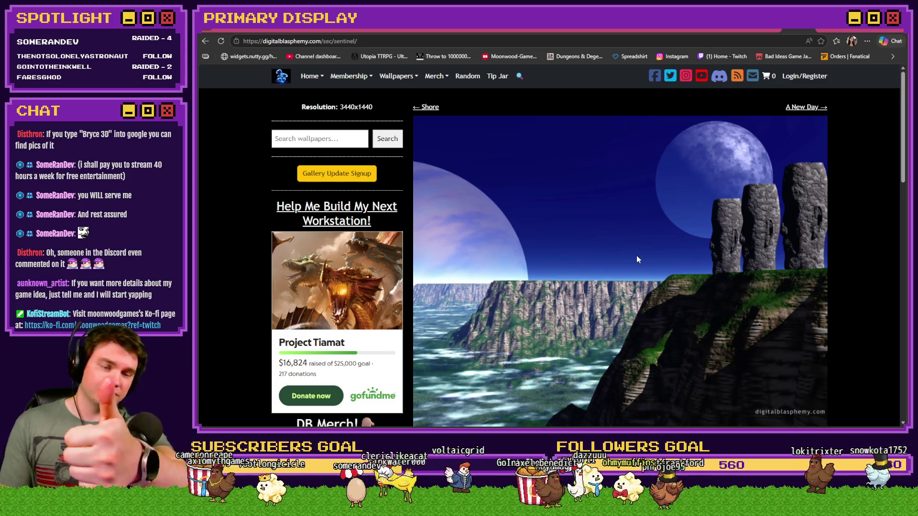
key(alt+Left)
key(alt+Left)
key(alt+Left)
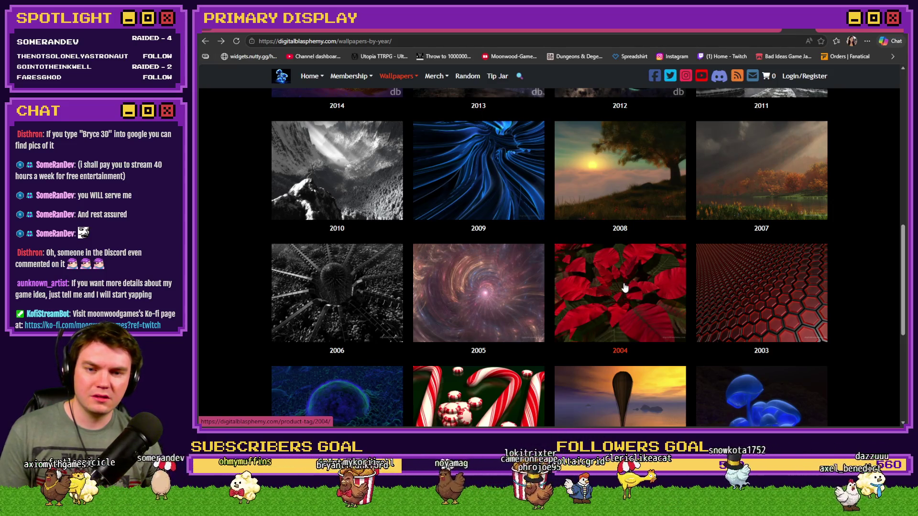
Step: Peek at the 2005 and 2010 wallpaper collections, returning to the by-year overview each time
click(522, 287)
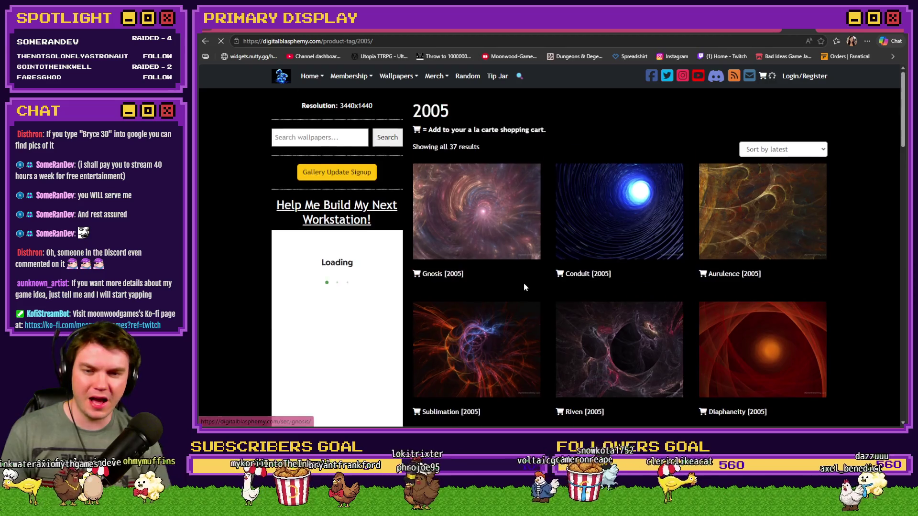
scroll(524, 287, down, 5)
scroll(525, 288, down, 10)
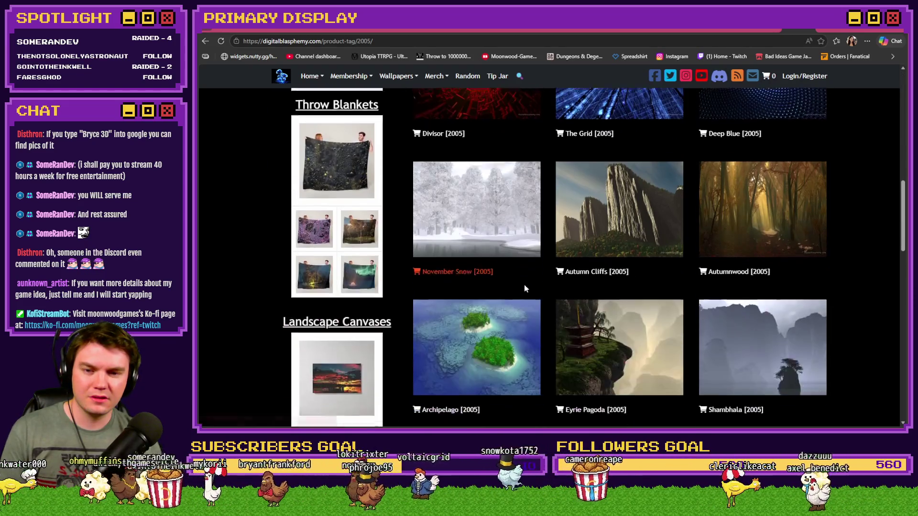
scroll(525, 290, down, 9)
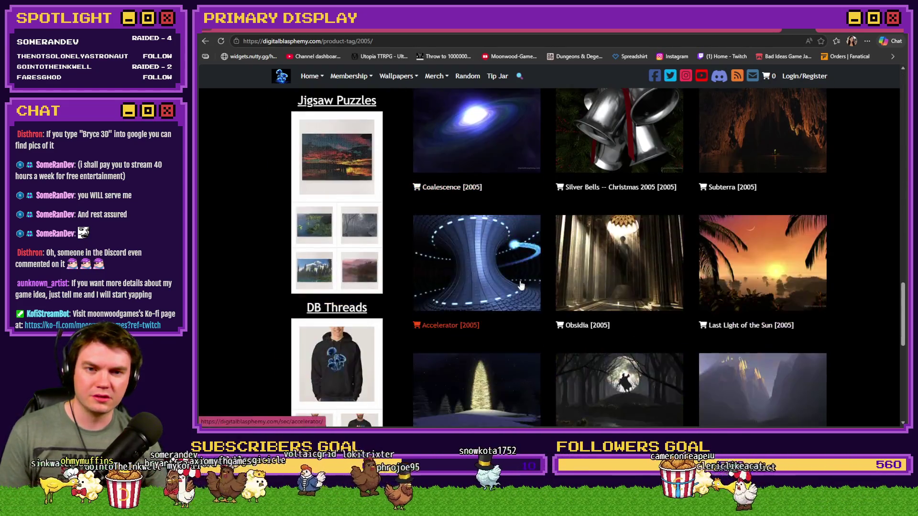
scroll(521, 285, down, 8)
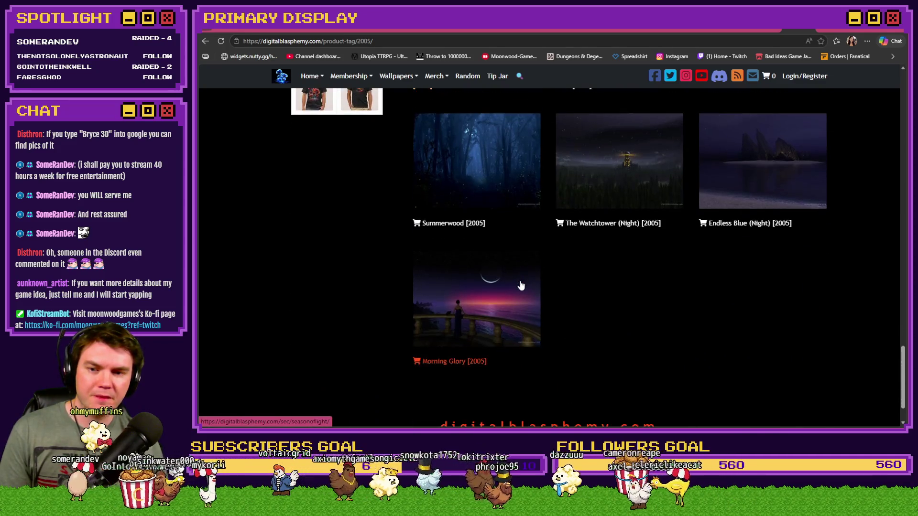
key(alt+Left)
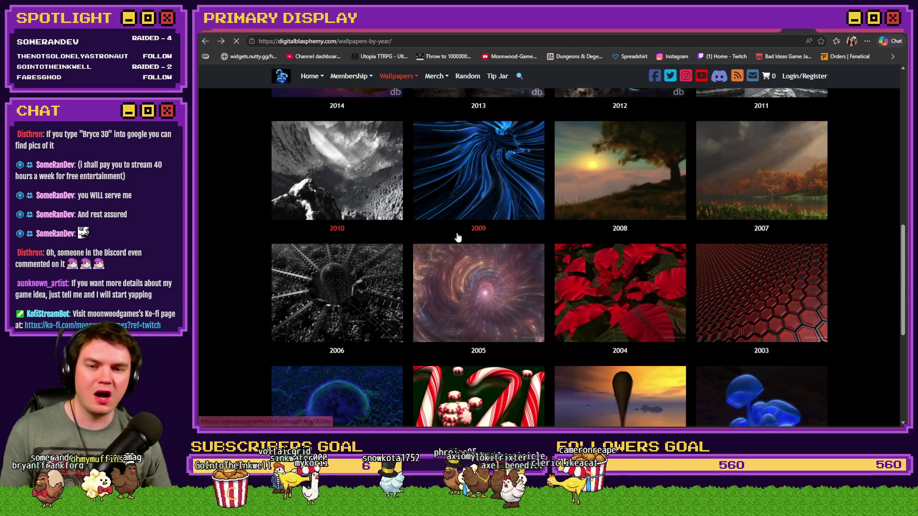
click(335, 187)
scroll(506, 236, down, 9)
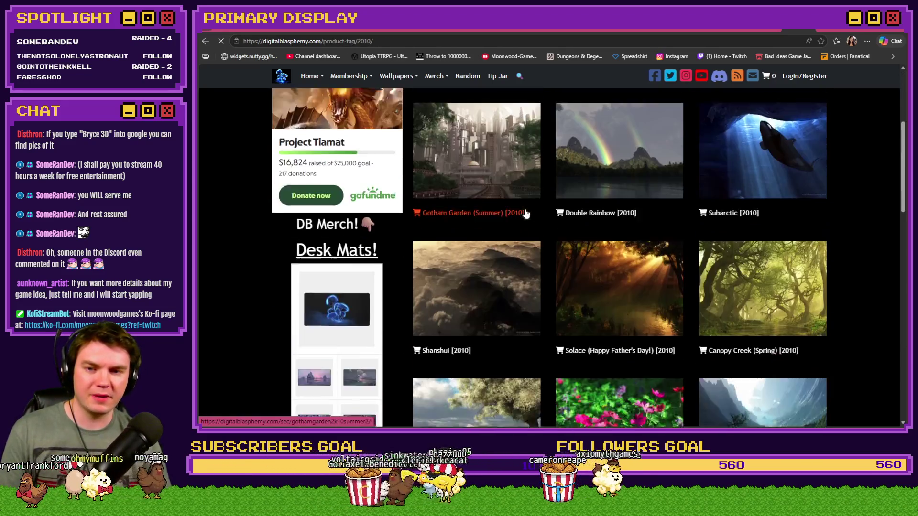
scroll(526, 212, down, 8)
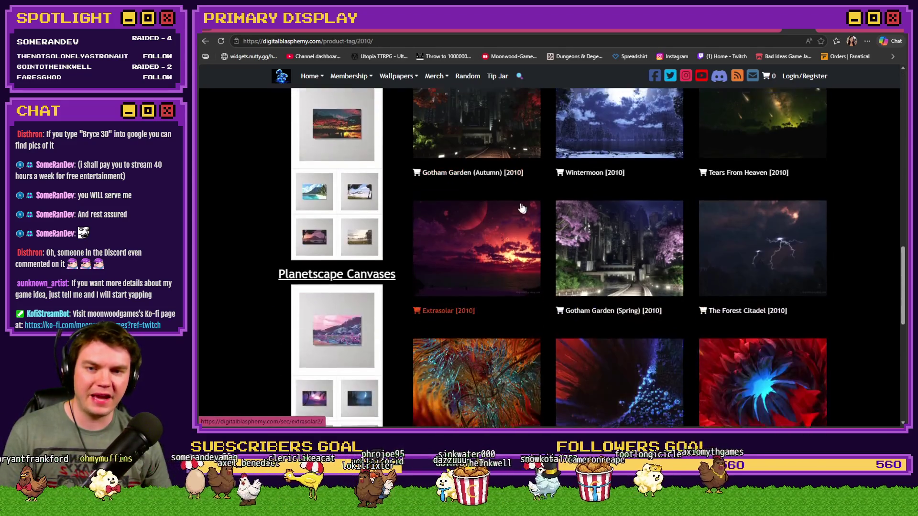
key(alt+Left)
Step: Open the Spellcraft wallpaper, then go back to the 2002 gallery
scroll(724, 195, down, 3)
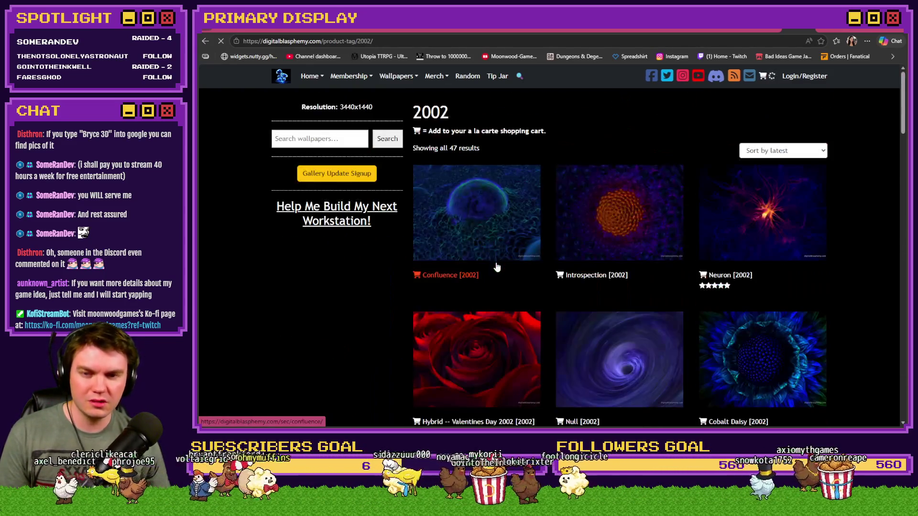
scroll(498, 266, down, 2)
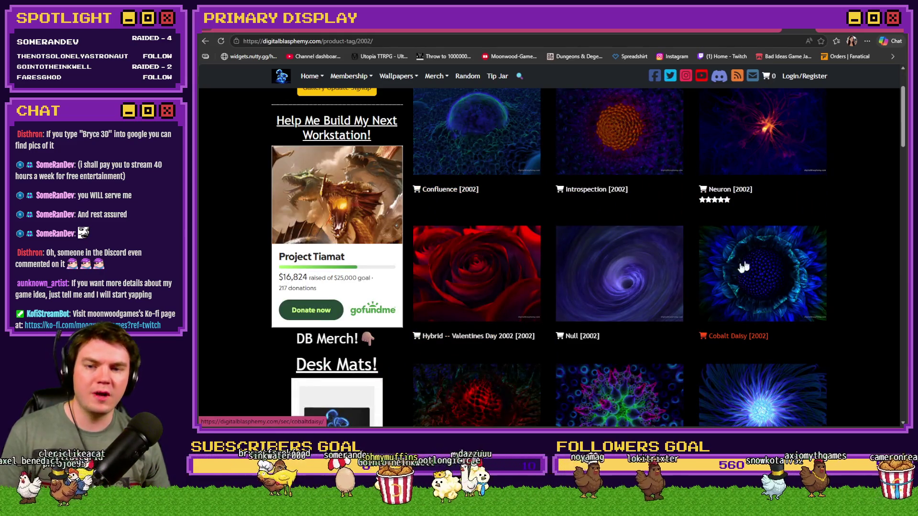
scroll(616, 268, down, 3)
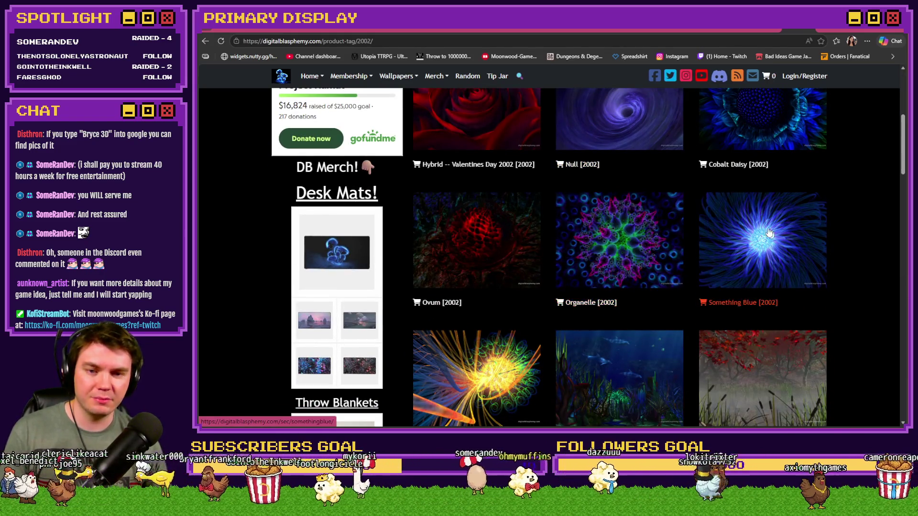
scroll(617, 263, down, 4)
scroll(616, 253, down, 1)
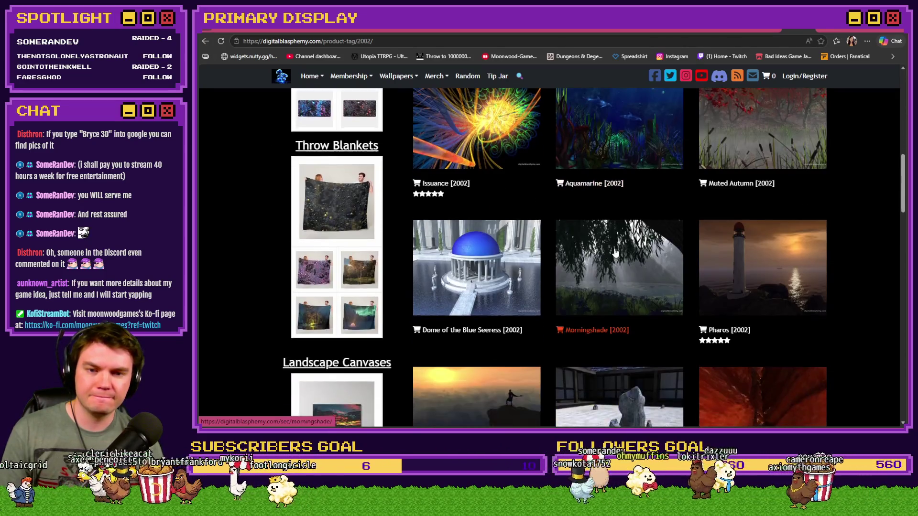
scroll(616, 253, down, 2)
scroll(616, 253, down, 9)
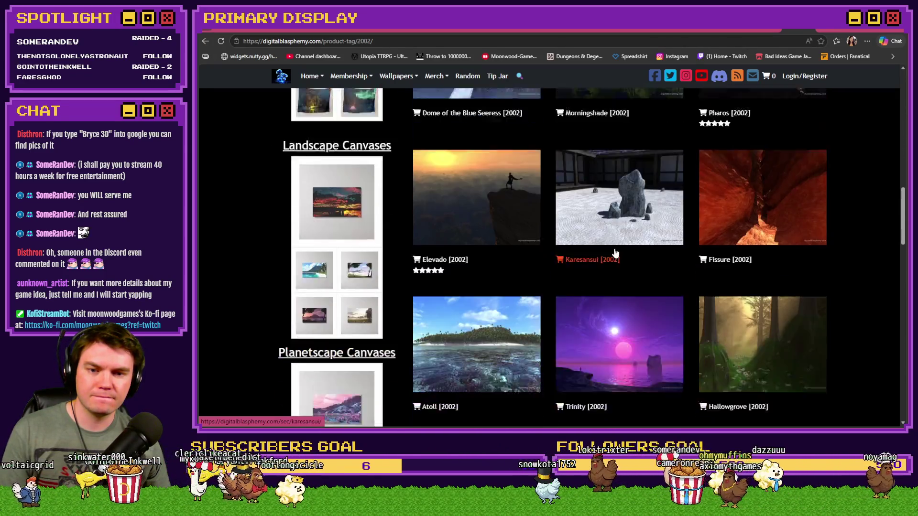
scroll(613, 252, down, 3)
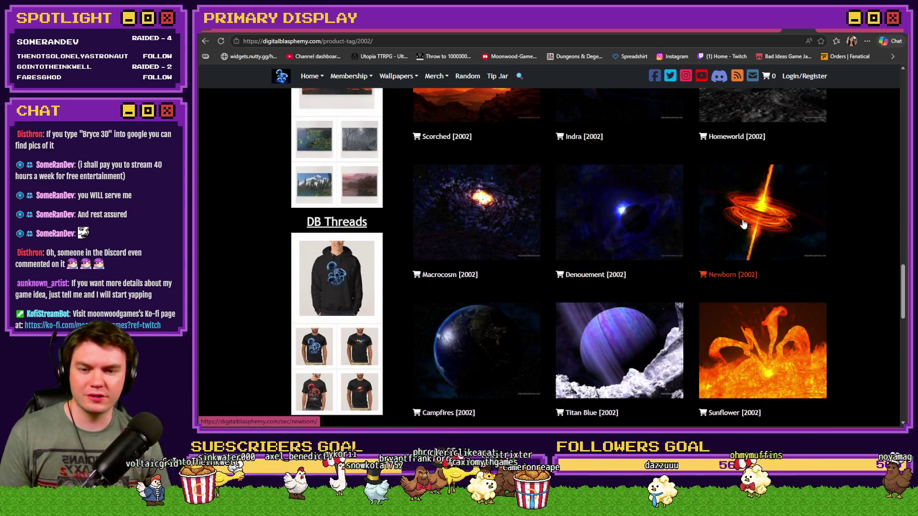
scroll(765, 216, down, 5)
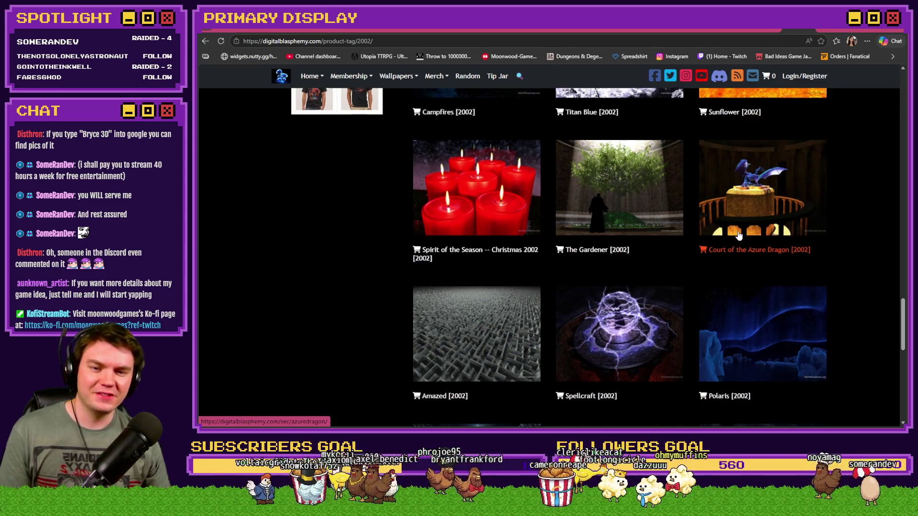
scroll(738, 234, down, 2)
click(632, 246)
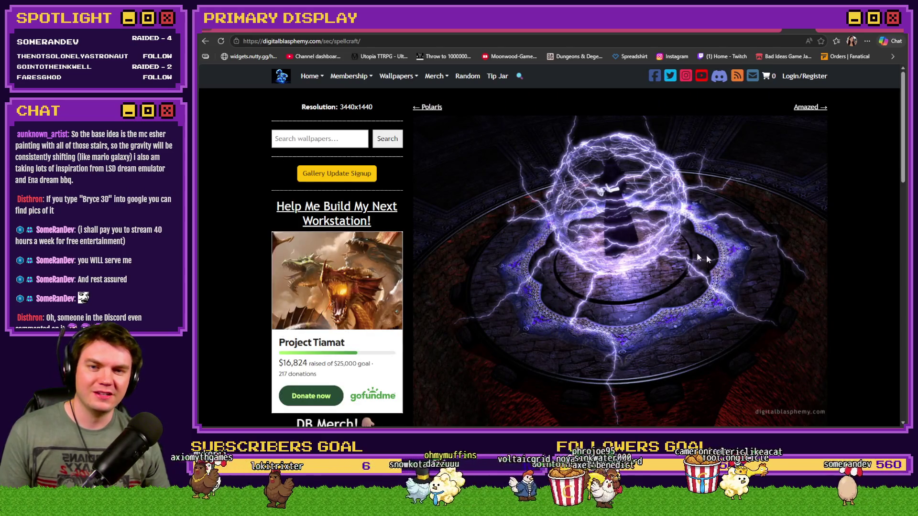
mouse_move(903, 154)
mouse_down()
mouse_move(904, 168)
mouse_move(904, 157)
mouse_up()
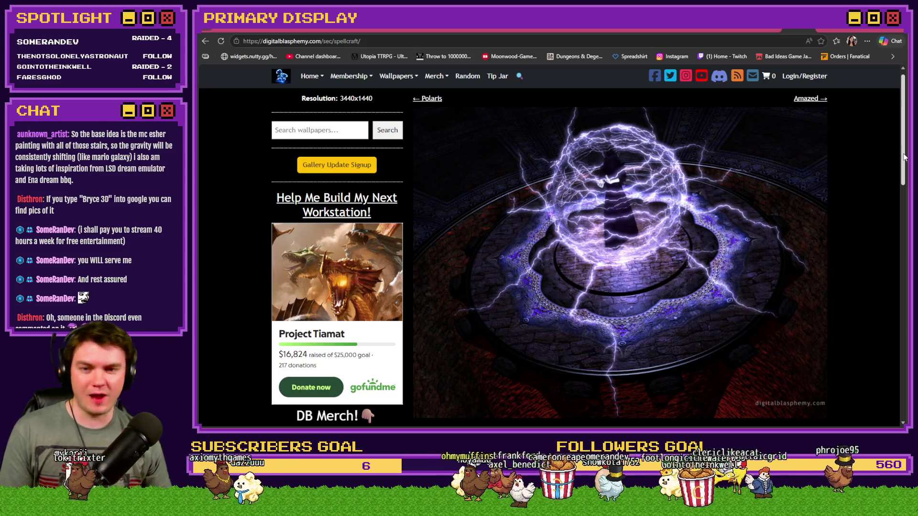
key(alt+Left)
Step: Return to Wallpapers by Year and open the 1999 collection
scroll(664, 239, down, 3)
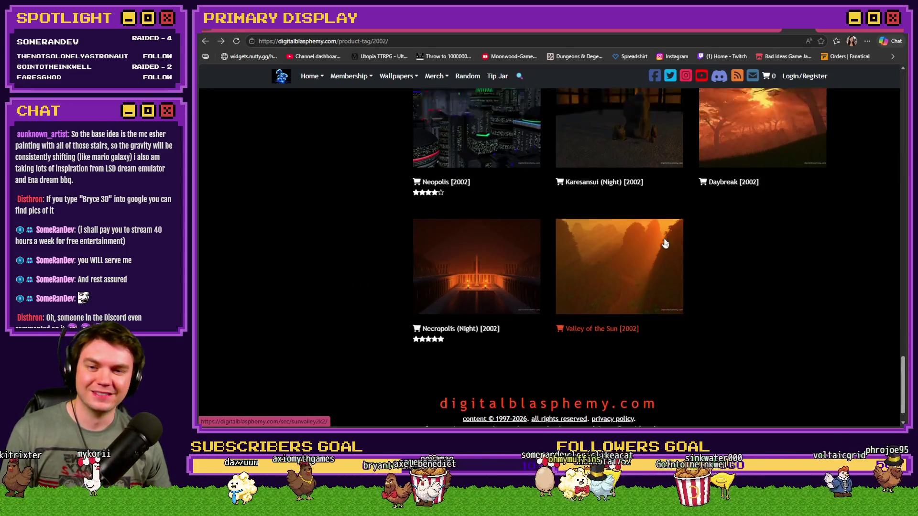
scroll(664, 244, up, 5)
key(alt+Left)
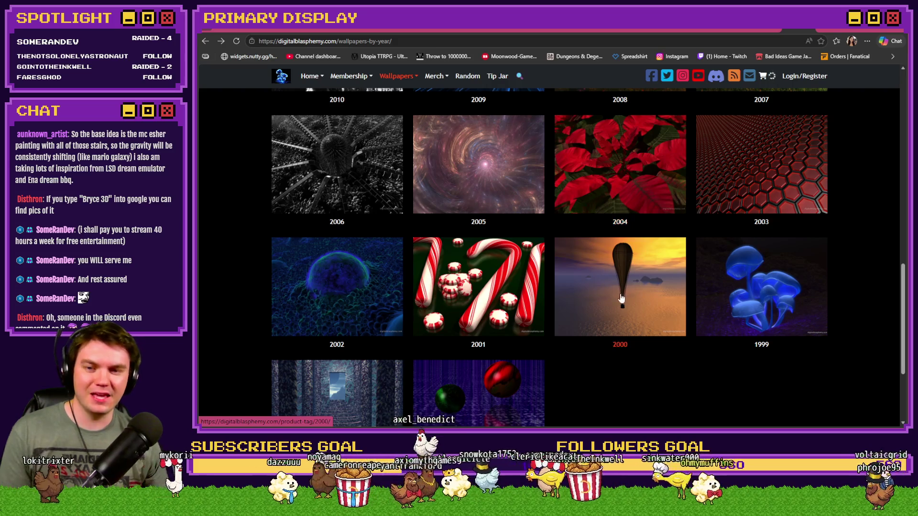
click(763, 296)
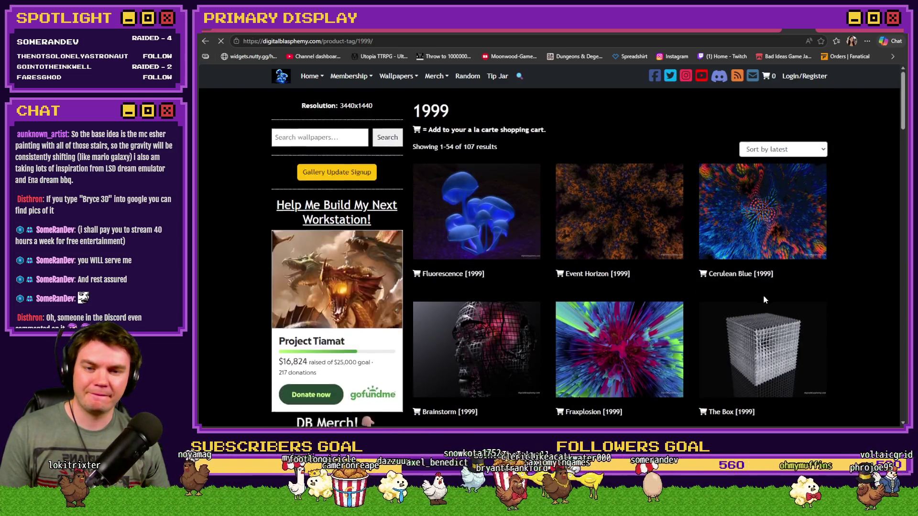
scroll(764, 297, down, 10)
scroll(765, 297, up, 3)
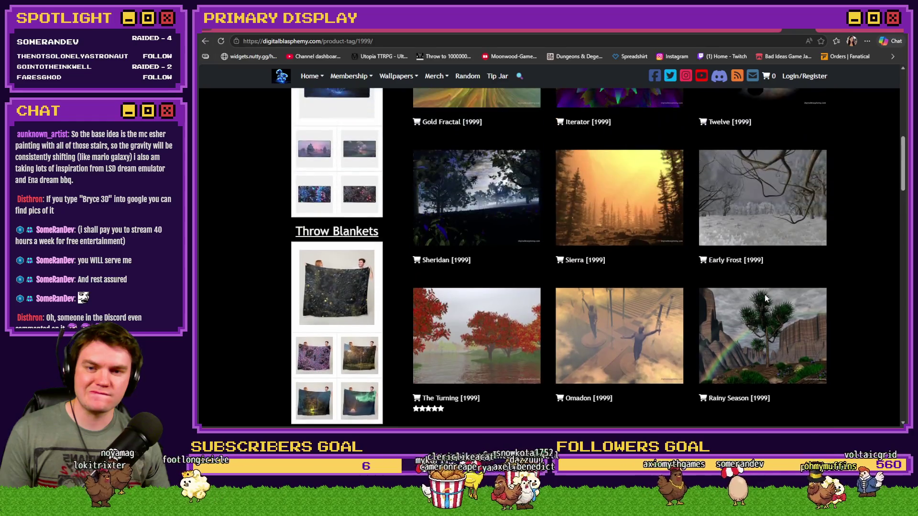
scroll(746, 278, down, 10)
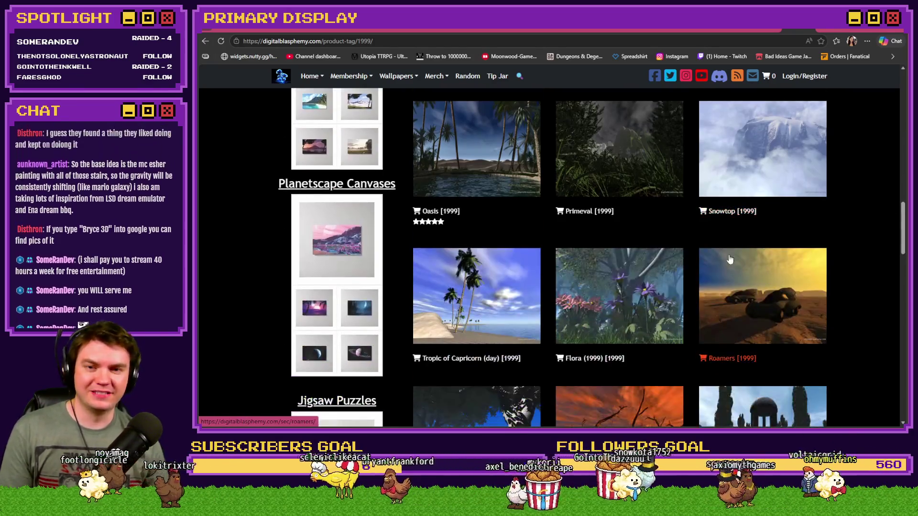
scroll(717, 258, down, 10)
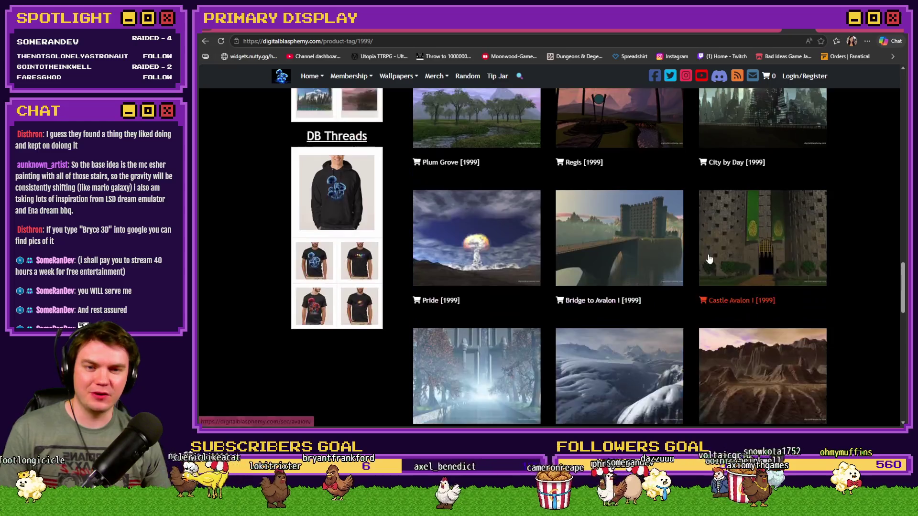
scroll(709, 259, up, 10)
key(alt+Left)
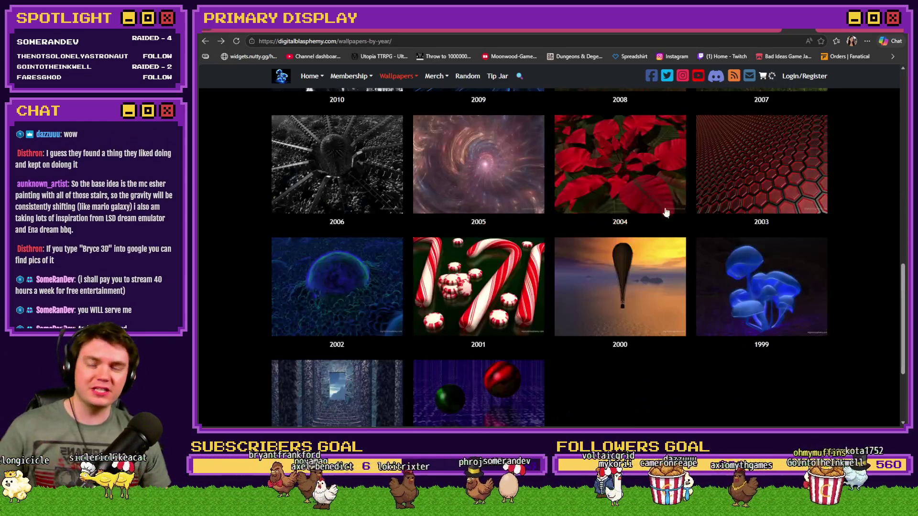
scroll(666, 212, up, 5)
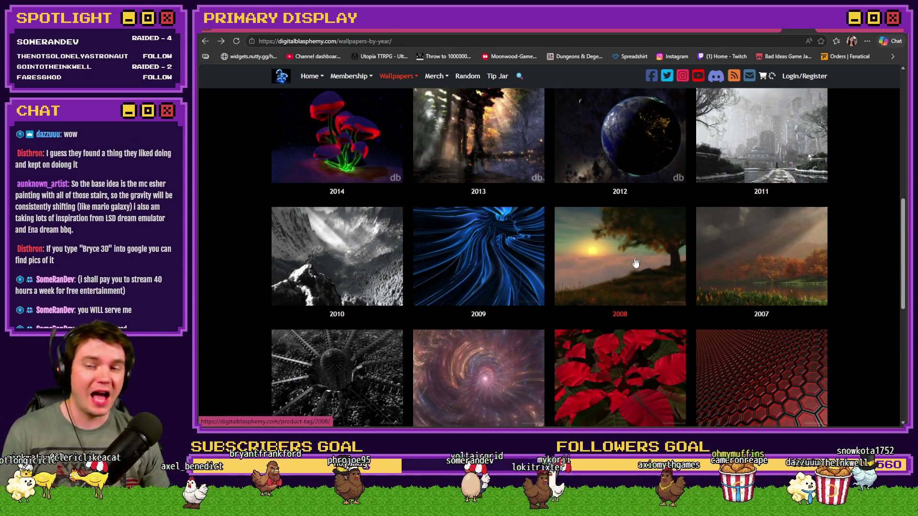
scroll(636, 263, down, 3)
click(511, 256)
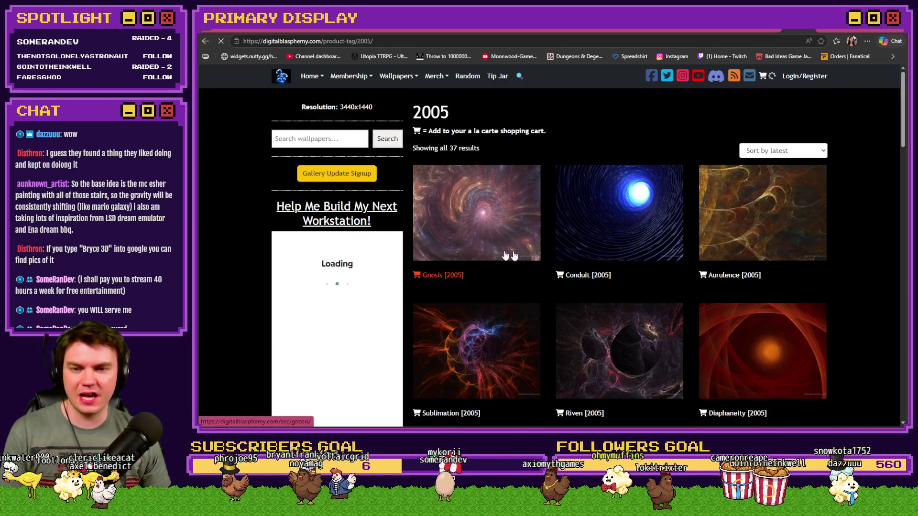
scroll(574, 242, down, 10)
key(alt+Left)
scroll(550, 230, up, 10)
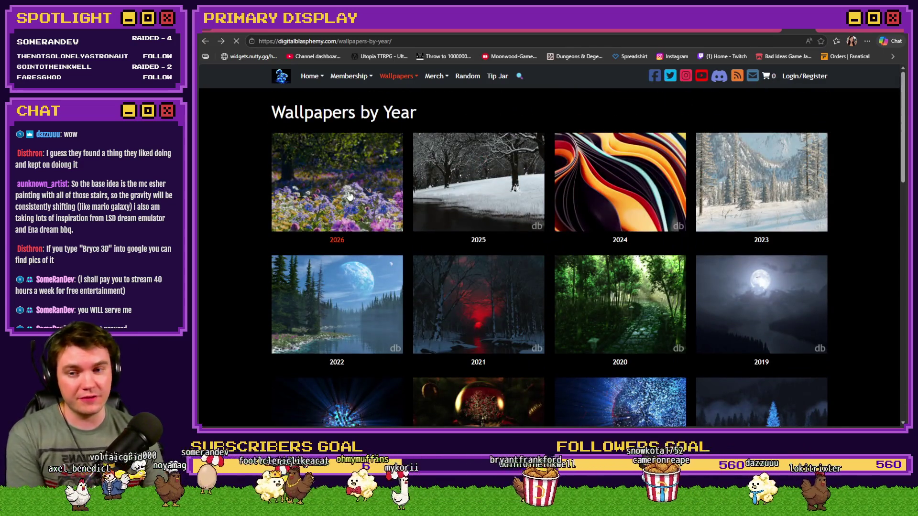
Step: Open the 2026 gallery and briefly view the Gazebo wallpaper
click(391, 212)
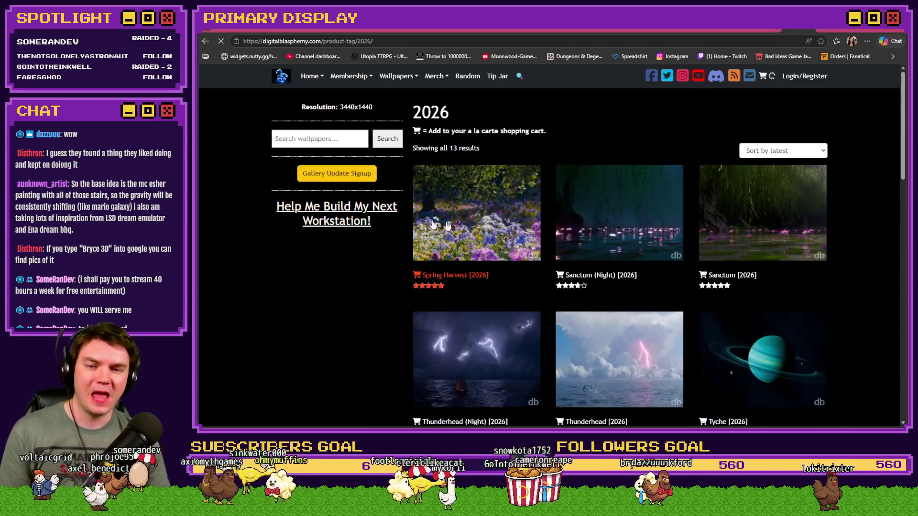
scroll(744, 259, down, 5)
click(744, 260)
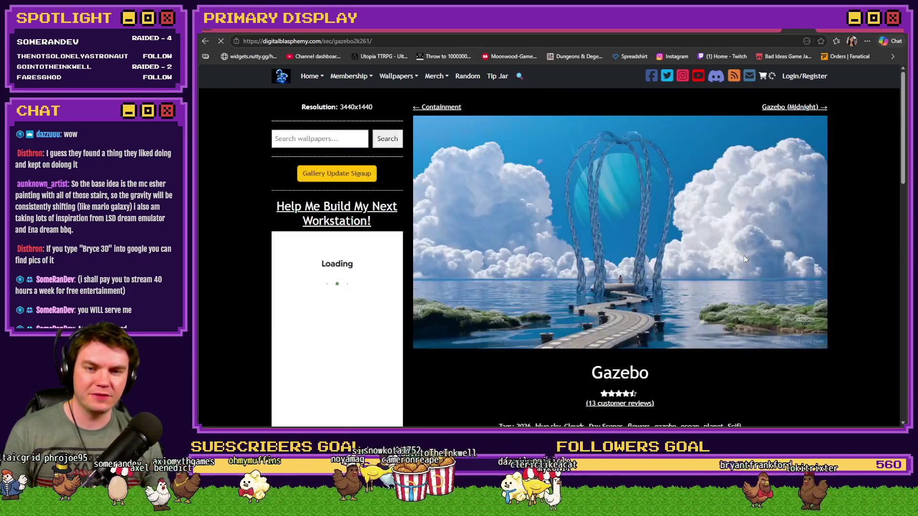
key(alt+Left)
Step: View the Spring Harvest wallpaper, return to the 2026 gallery, then go back to Discord
scroll(620, 241, down, 3)
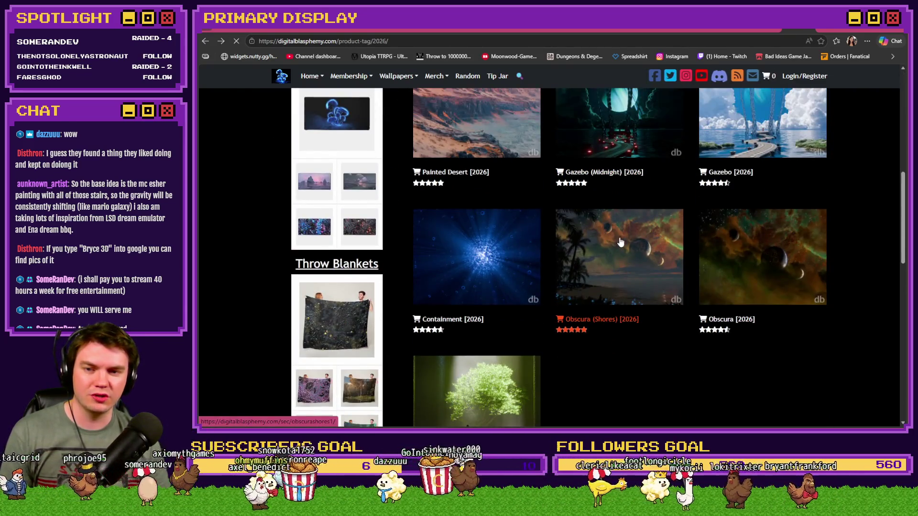
scroll(617, 241, down, 3)
scroll(572, 273, up, 5)
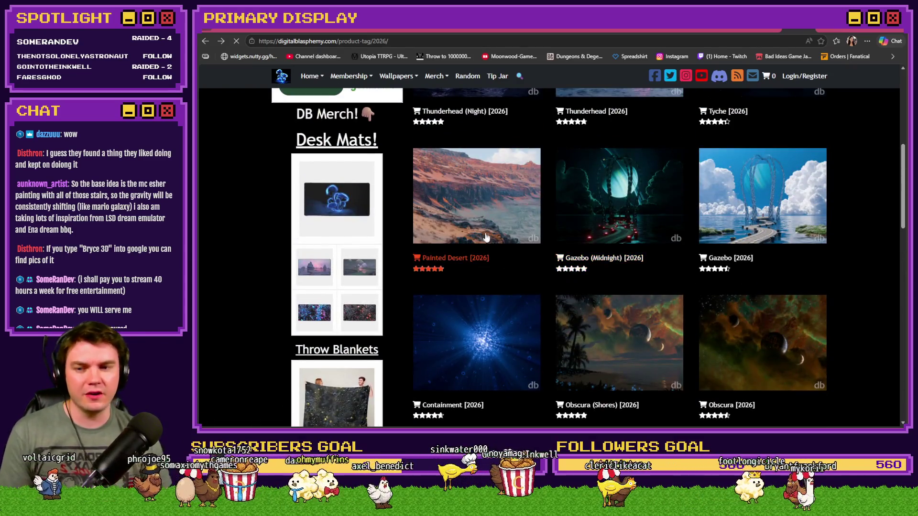
scroll(513, 268, up, 4)
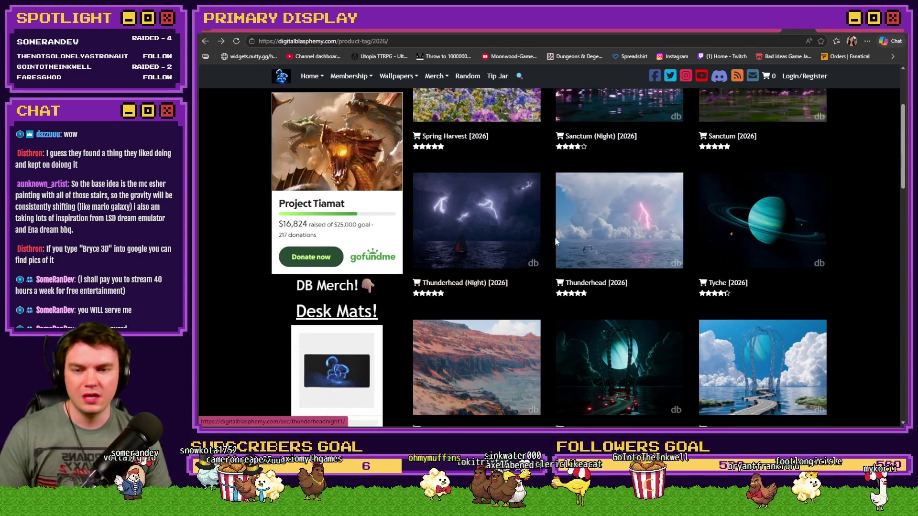
scroll(556, 261, up, 3)
click(506, 211)
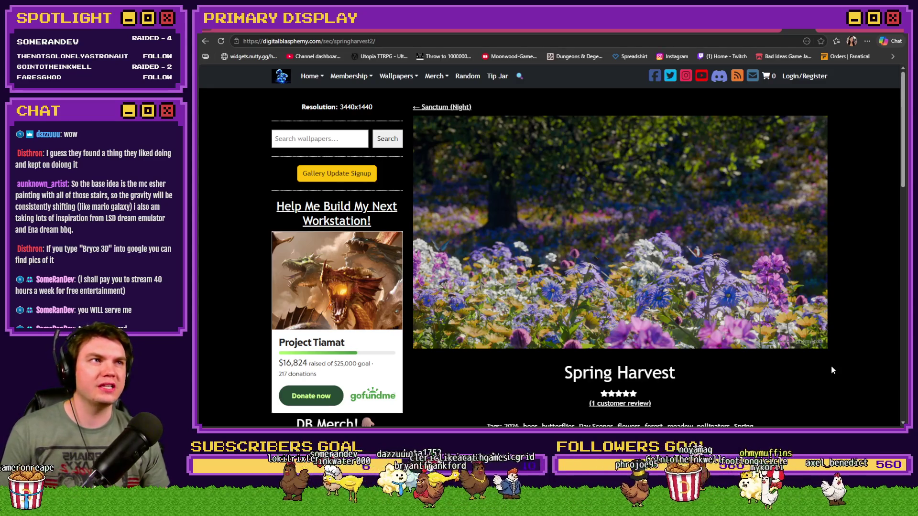
scroll(846, 349, down, 3)
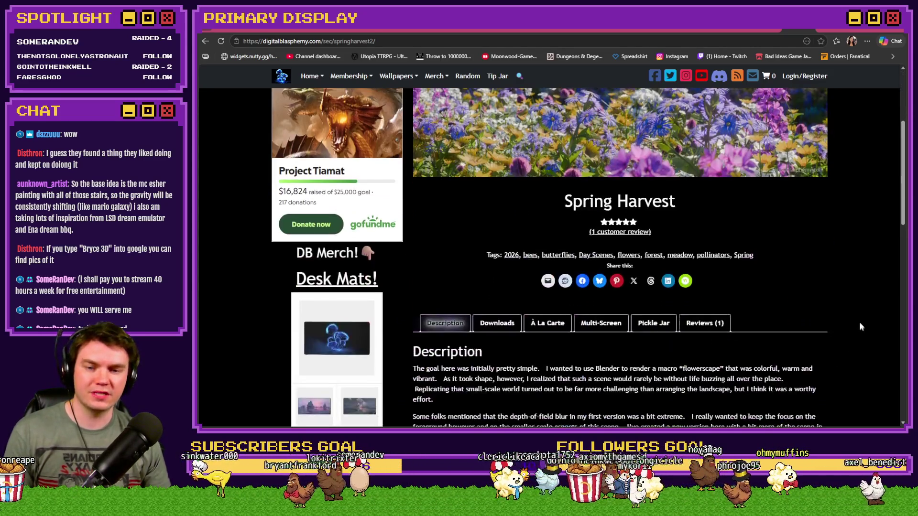
scroll(850, 328, up, 3)
key(alt+Left)
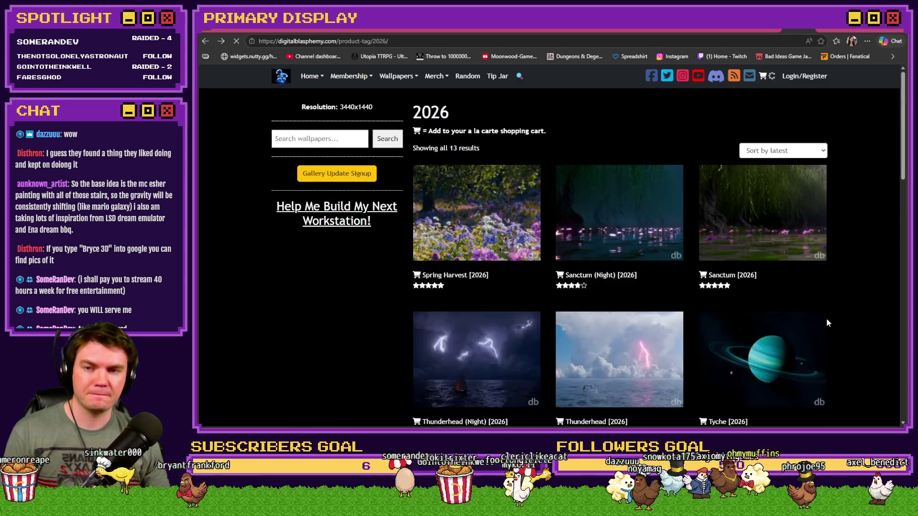
click(765, 31)
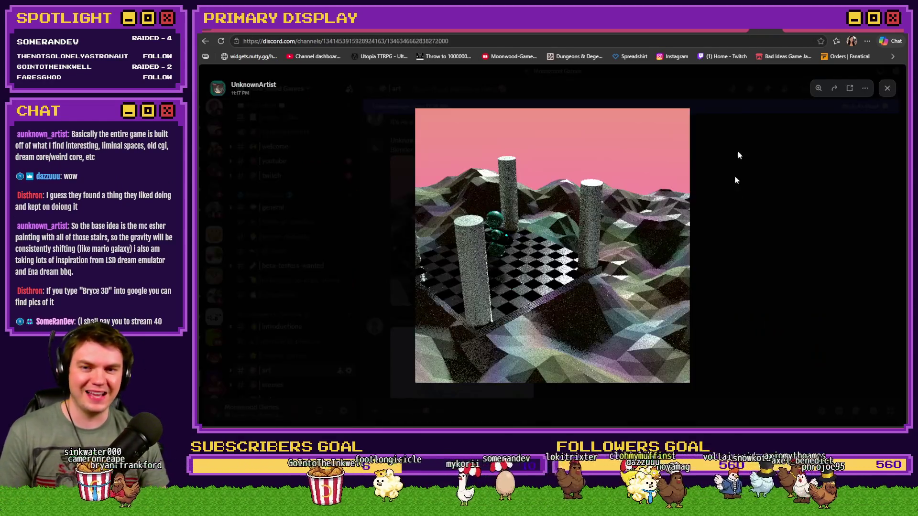
Step: Close the image viewer and give the Blender render 🙌 and 💜 reactions
click(807, 230)
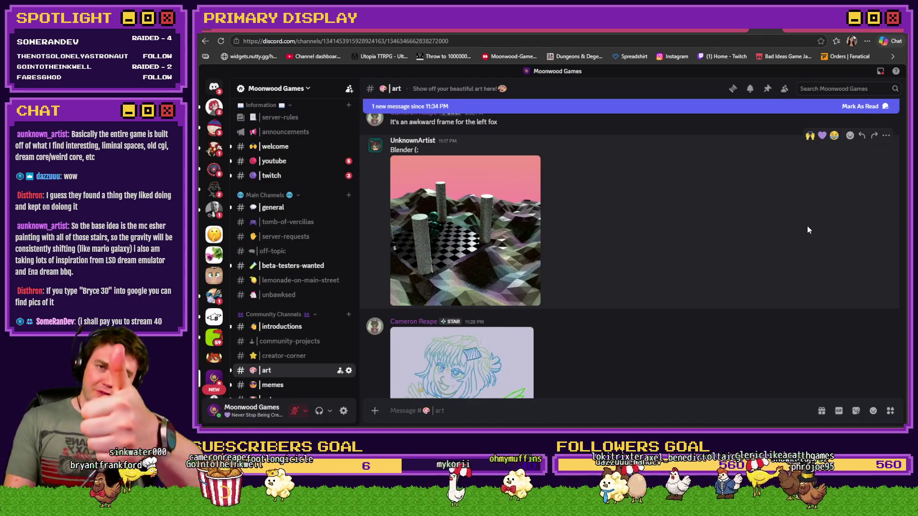
click(810, 135)
click(821, 135)
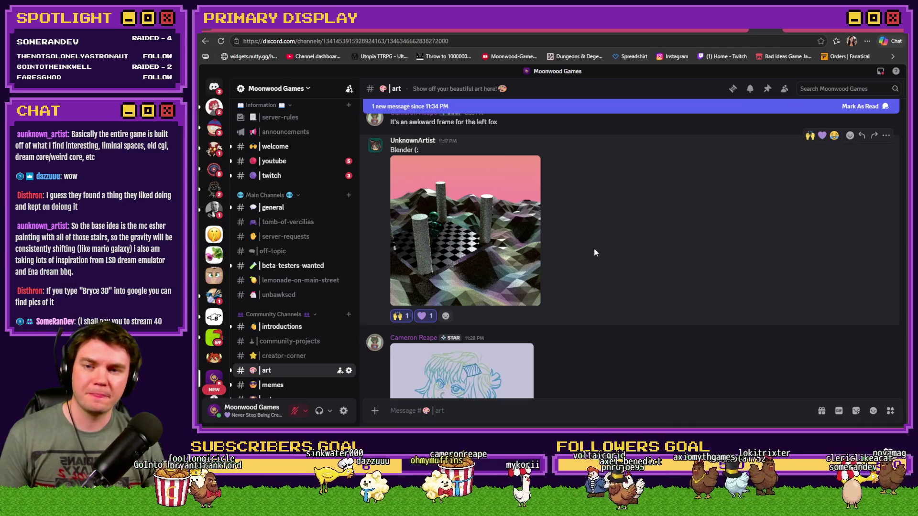
scroll(604, 297, up, 2)
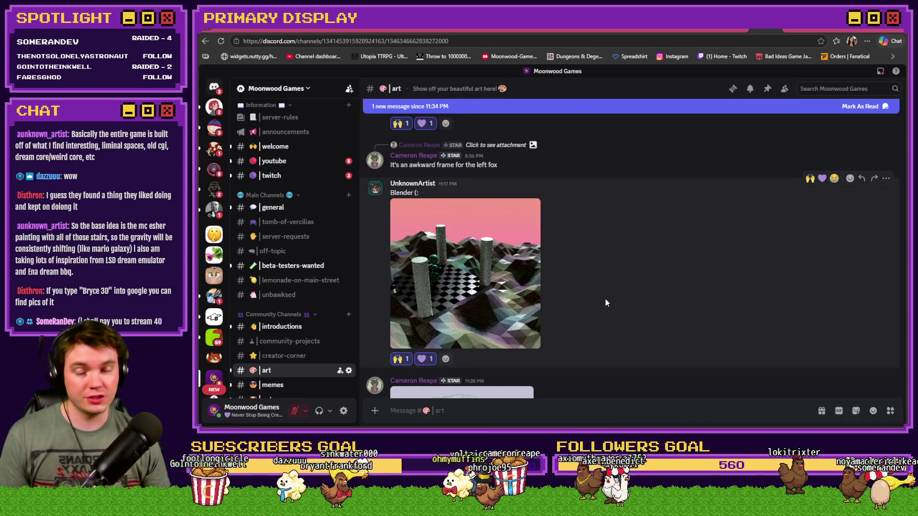
scroll(595, 296, down, 5)
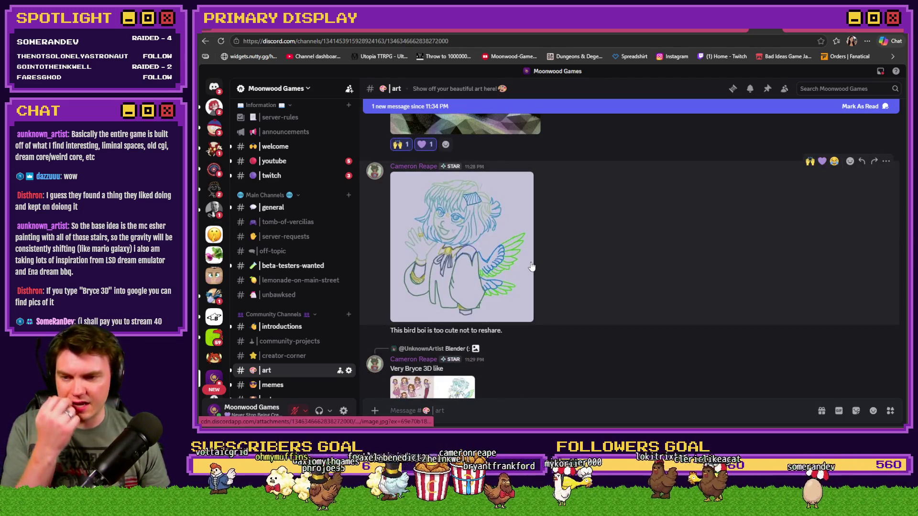
Step: Look at the bird drawing and figure sketch enlarged, then react to the sketch with 🙌 and 💜
click(506, 274)
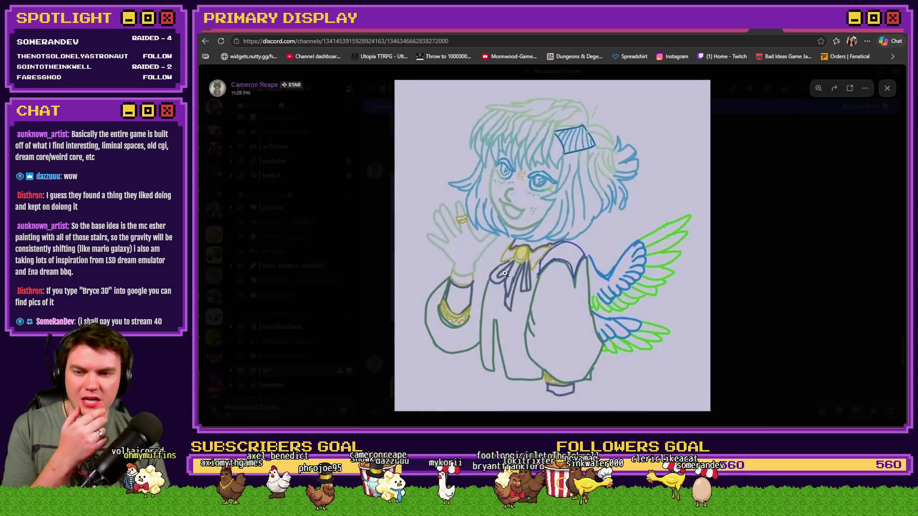
click(746, 247)
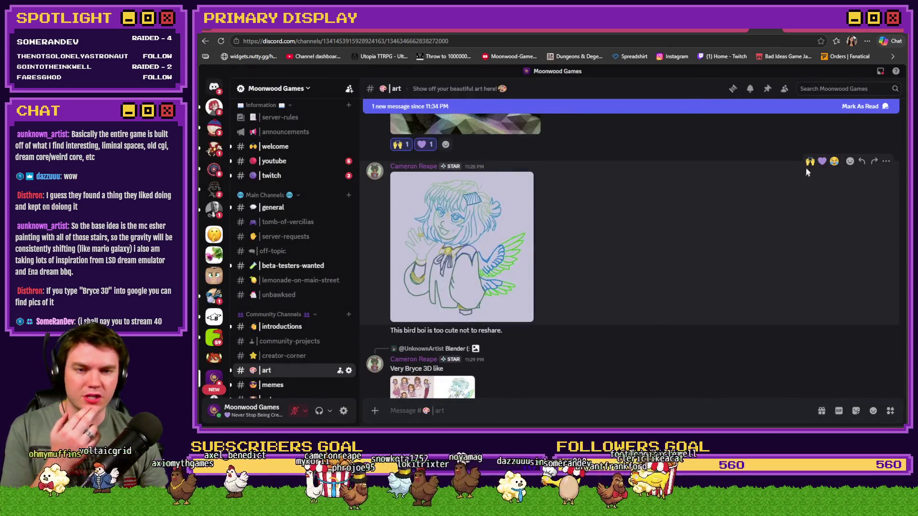
scroll(709, 206, down, 3)
click(430, 268)
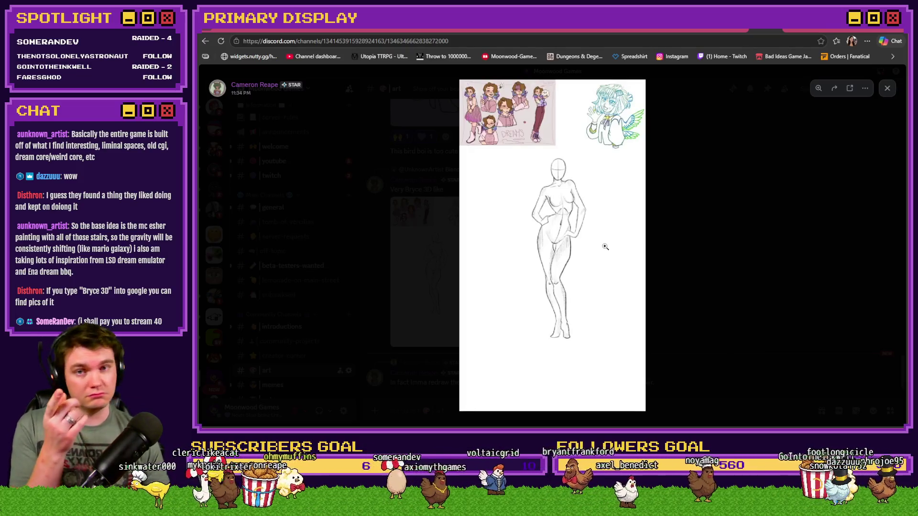
click(676, 253)
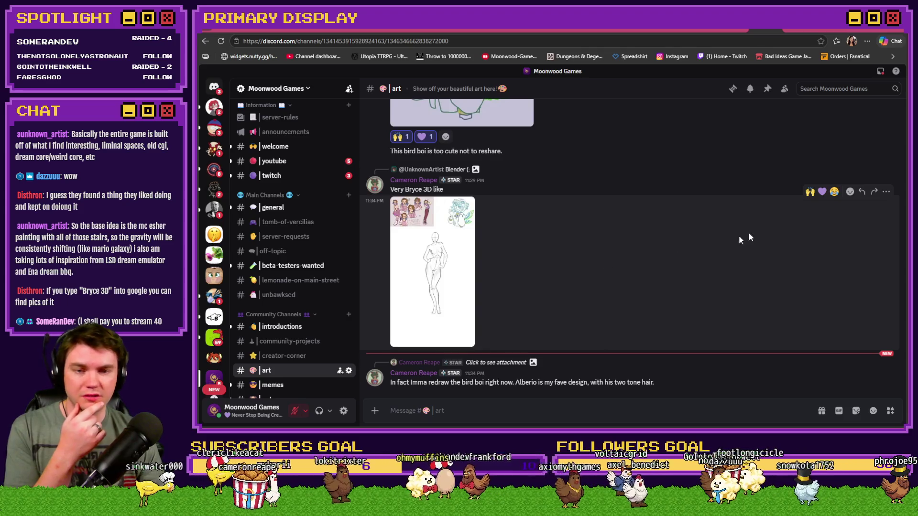
click(809, 192)
click(822, 175)
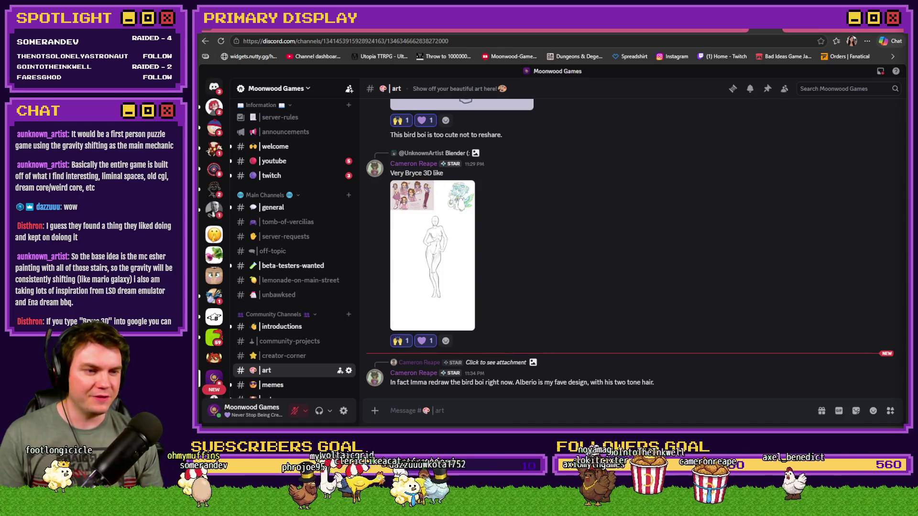
Step: Search Google Images for 'bryce 3d' in a new tab, then return to the Discord tab
click(803, 30)
text(bryce 3d)
key(Return)
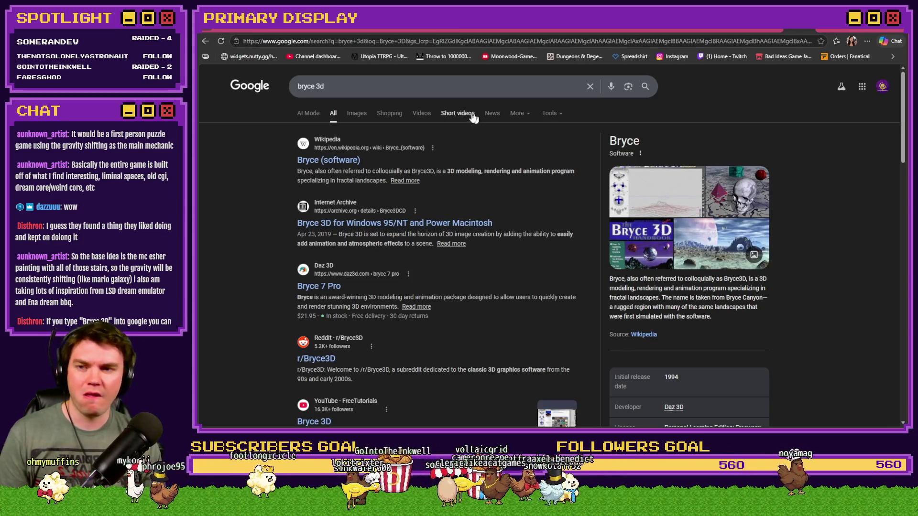
click(356, 113)
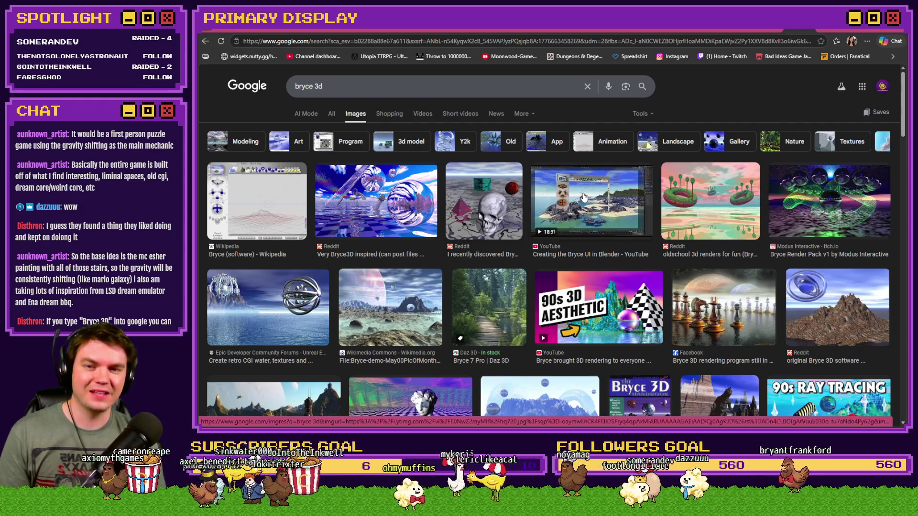
scroll(311, 306, down, 2)
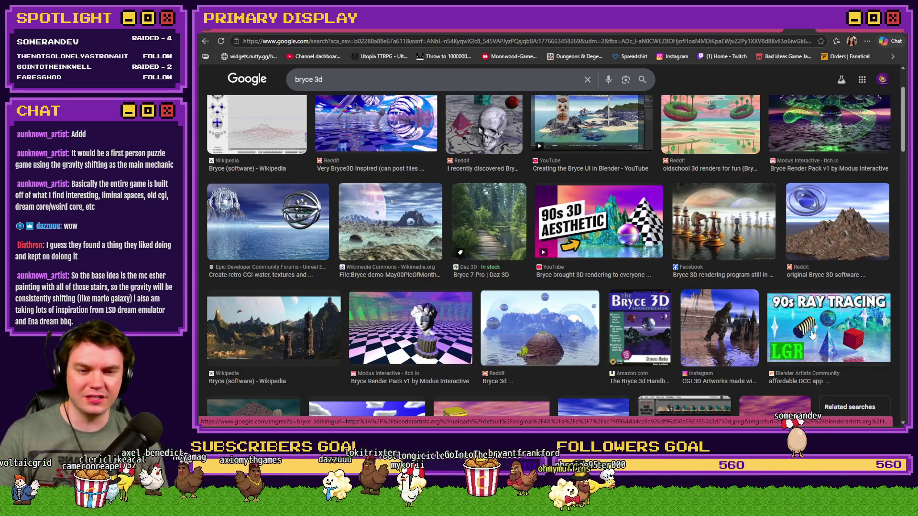
scroll(812, 336, up, 2)
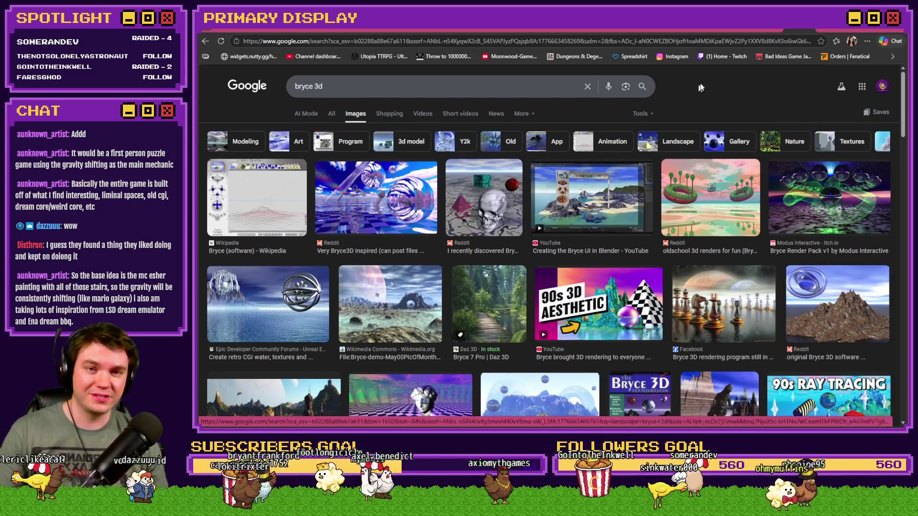
click(767, 31)
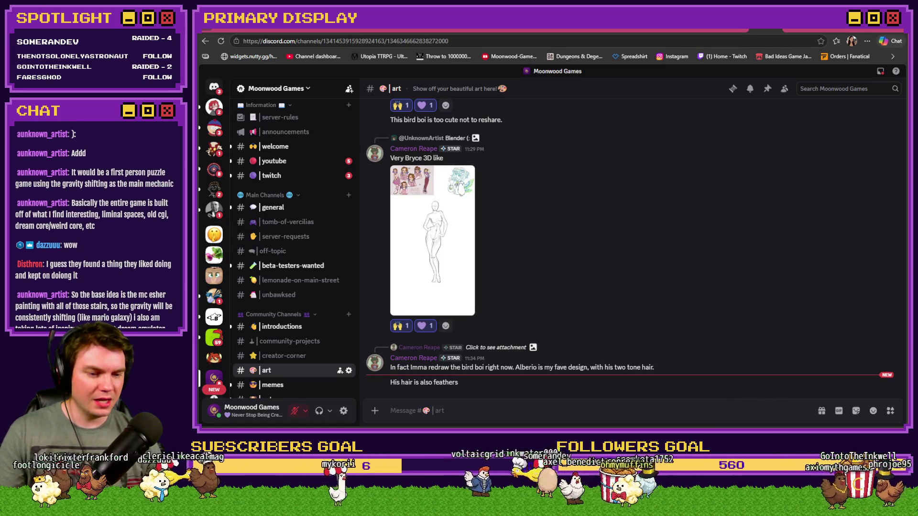
Step: Close Discord's enlarged image and switch back to RPG Maker MZ's Database
click(893, 39)
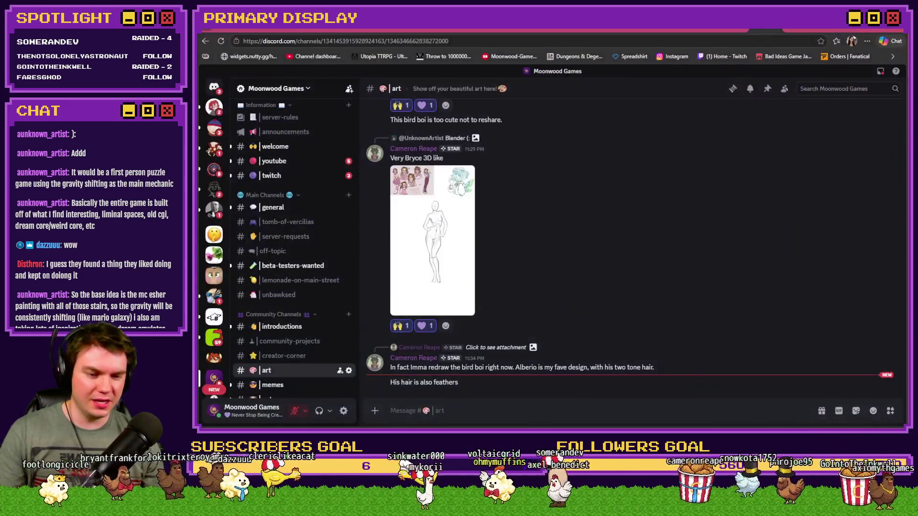
key(alt+Tab)
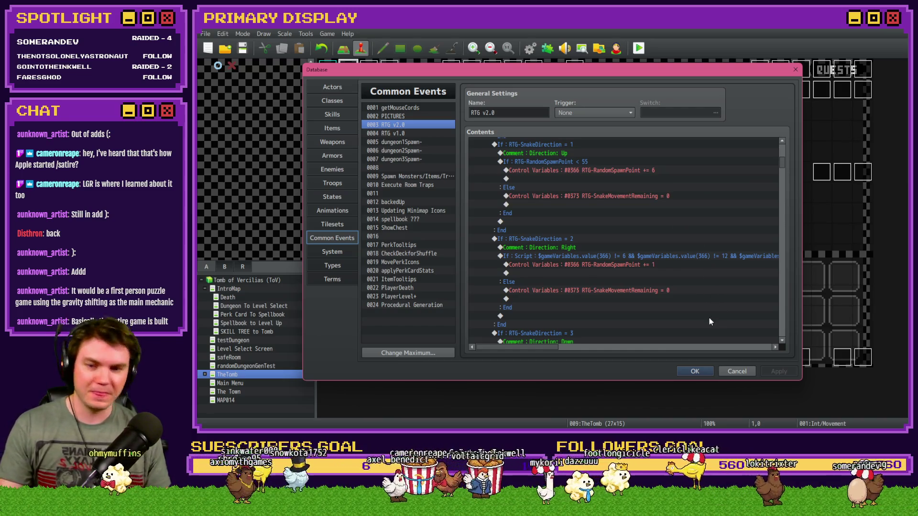
Step: Apply the RTG v2.0 common event changes and close the Database, back on TheTomb map
click(703, 373)
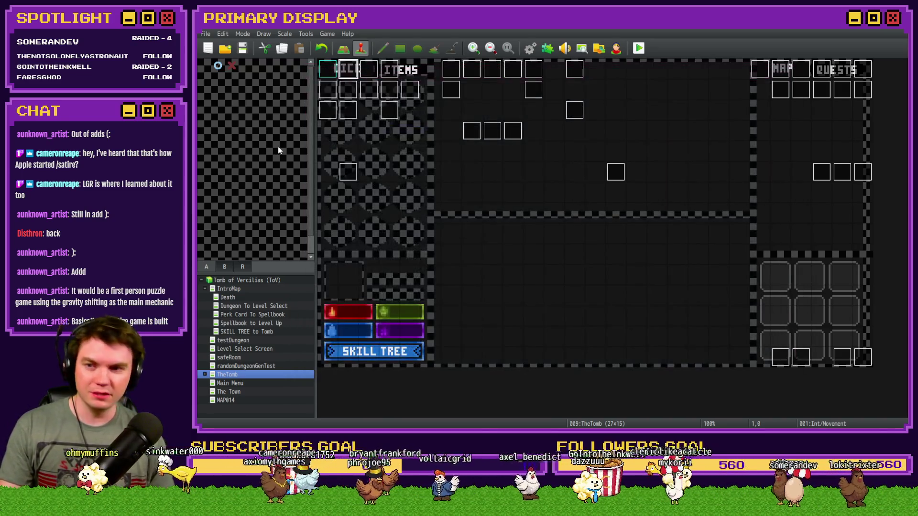
Step: Playtest and reload several random dungeons, including 16-22-50 and 15-27-6, checking their minimaps
click(638, 48)
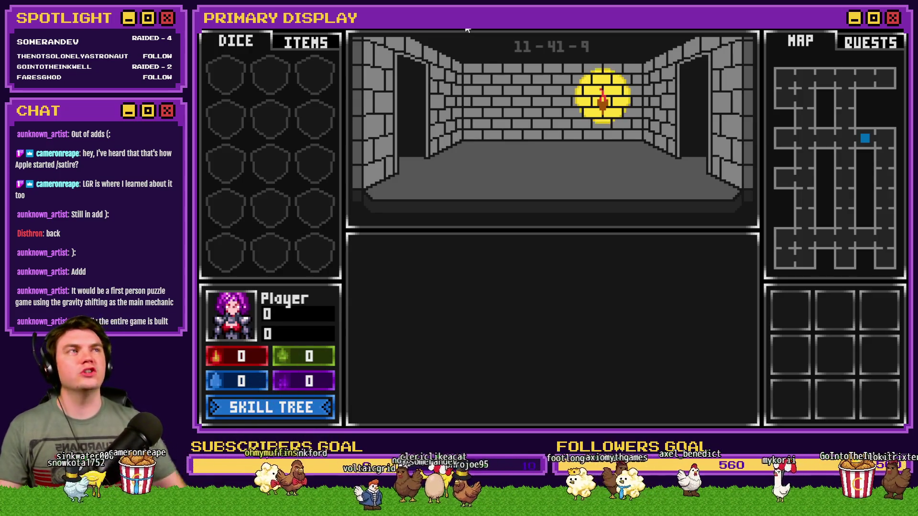
key(r)
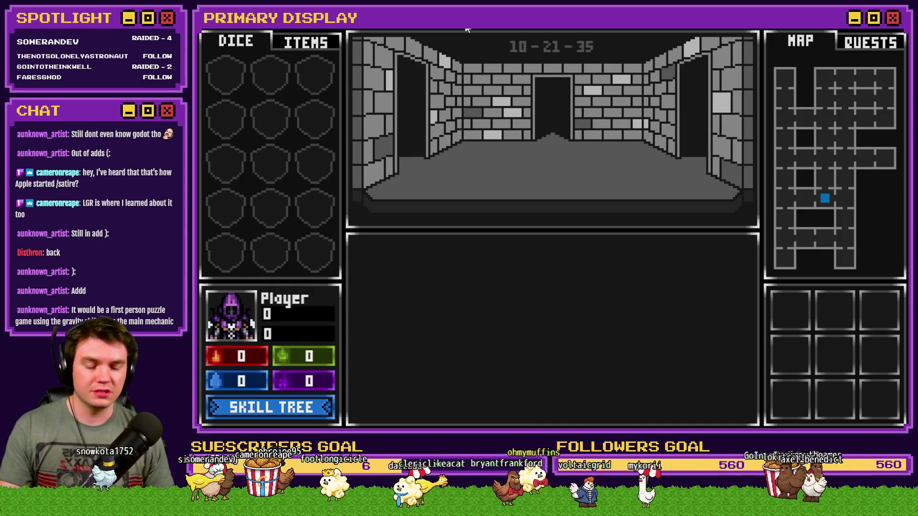
key(r)
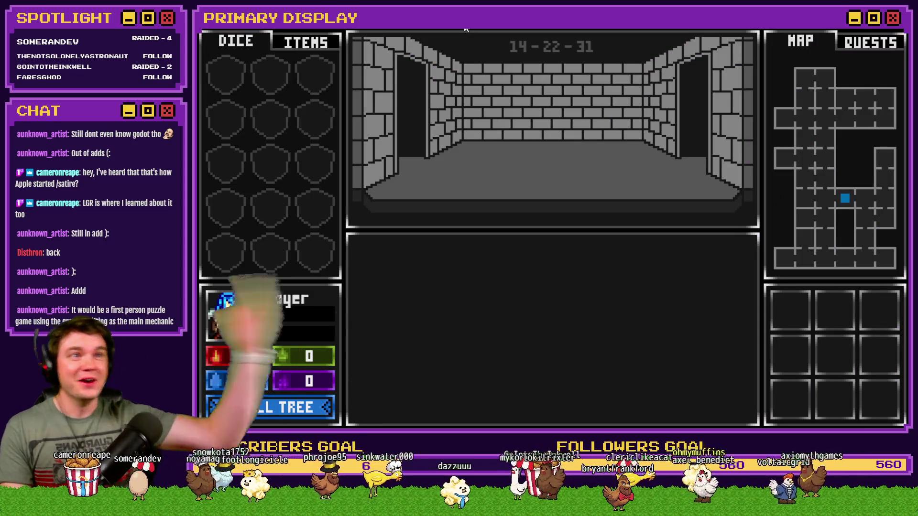
key(r)
key(r)
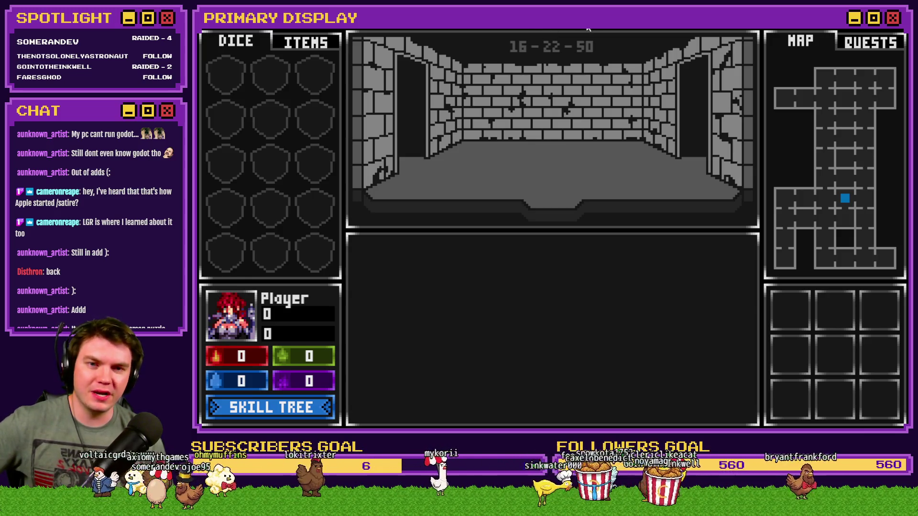
key(F5)
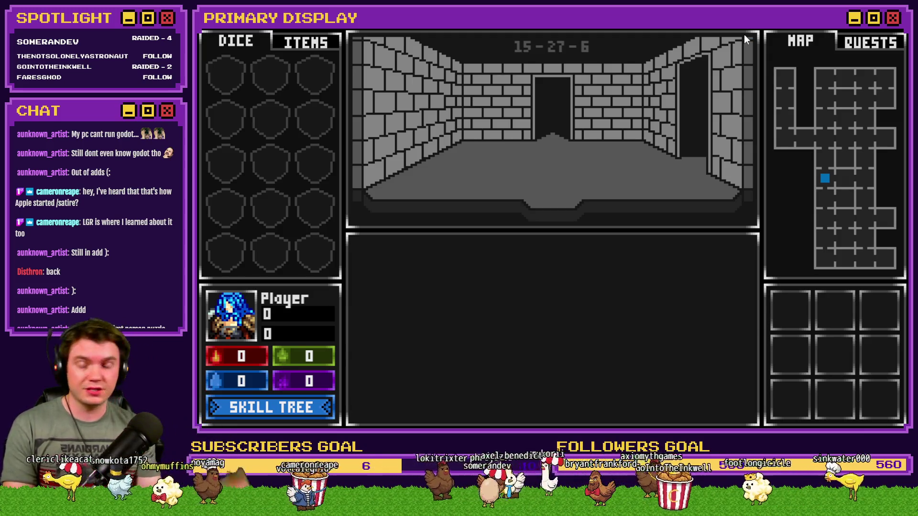
click(892, 29)
click(547, 48)
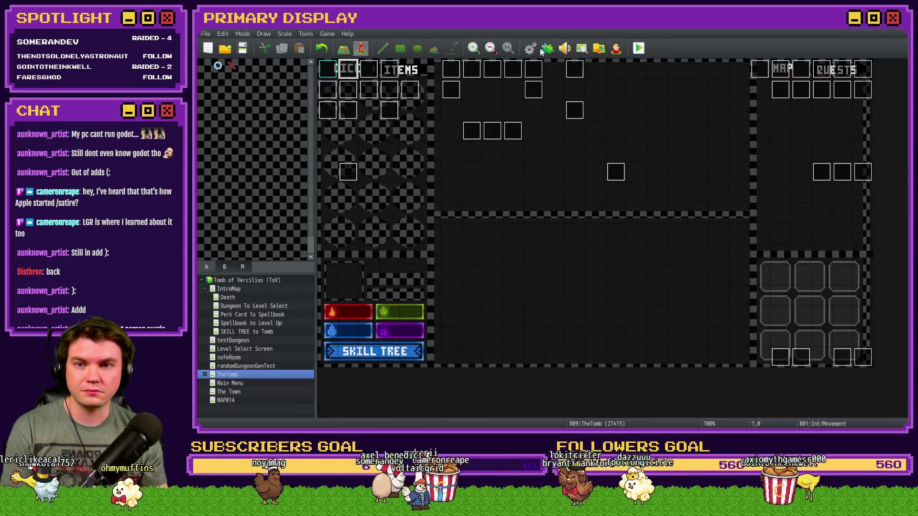
Step: Reopen the Database on the RTG v2.0 common event's Contents list
key(Escape)
click(529, 49)
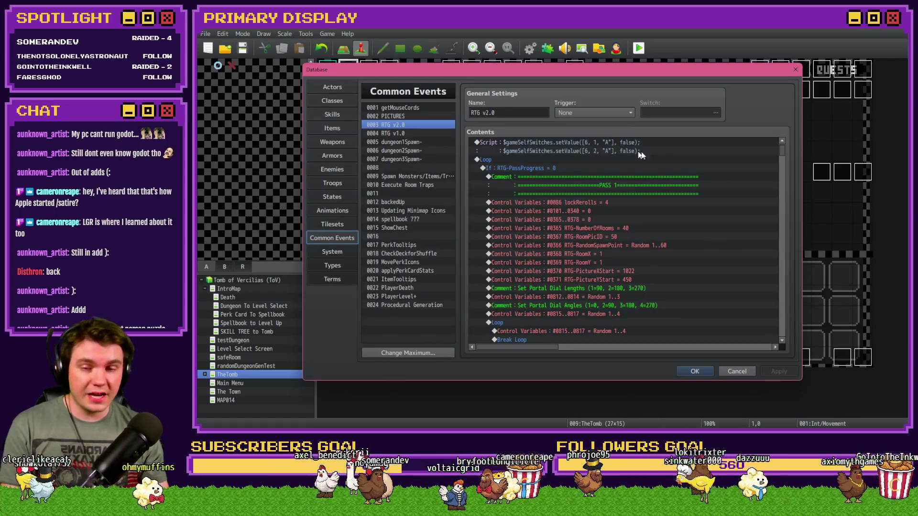
drag(784, 152, 785, 282)
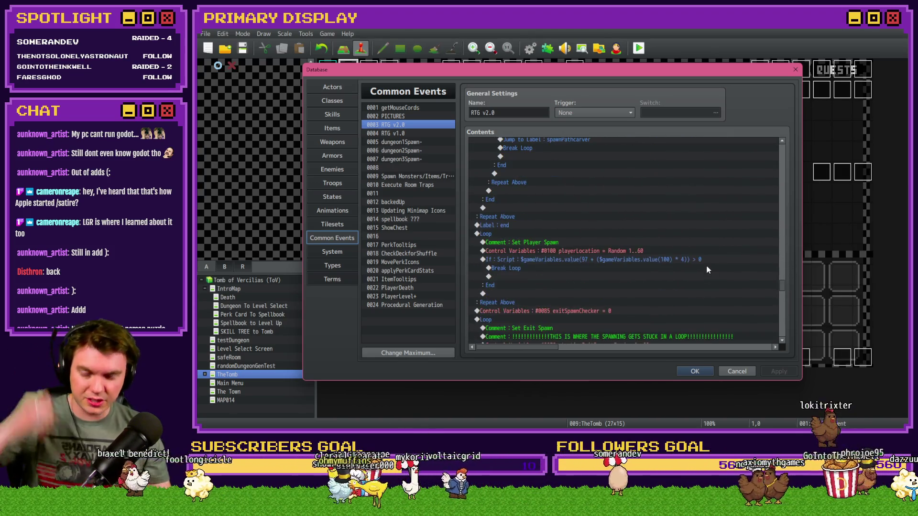
Step: Review the exit, mini boss and orb pedestal spawn loops, ending on Set Mini Boss Spawn
scroll(707, 271, down, 3)
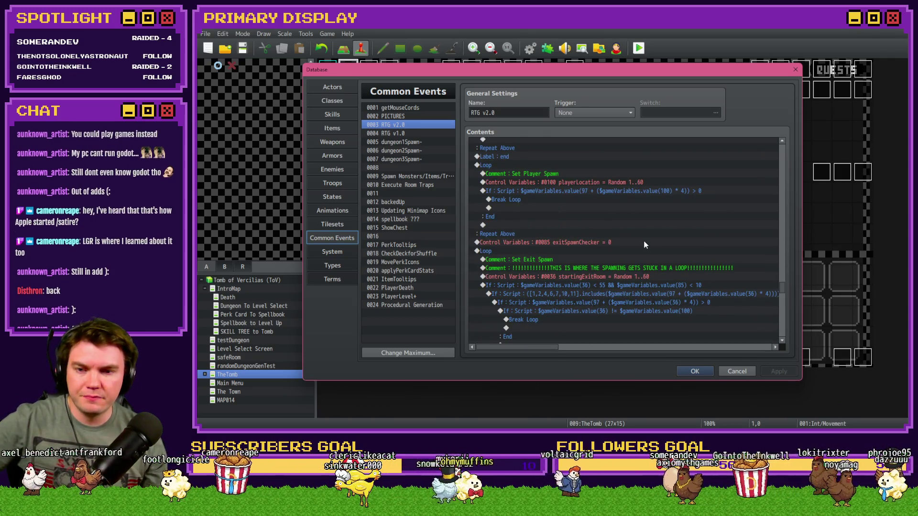
scroll(558, 258, down, 2)
scroll(536, 210, down, 2)
scroll(536, 208, down, 7)
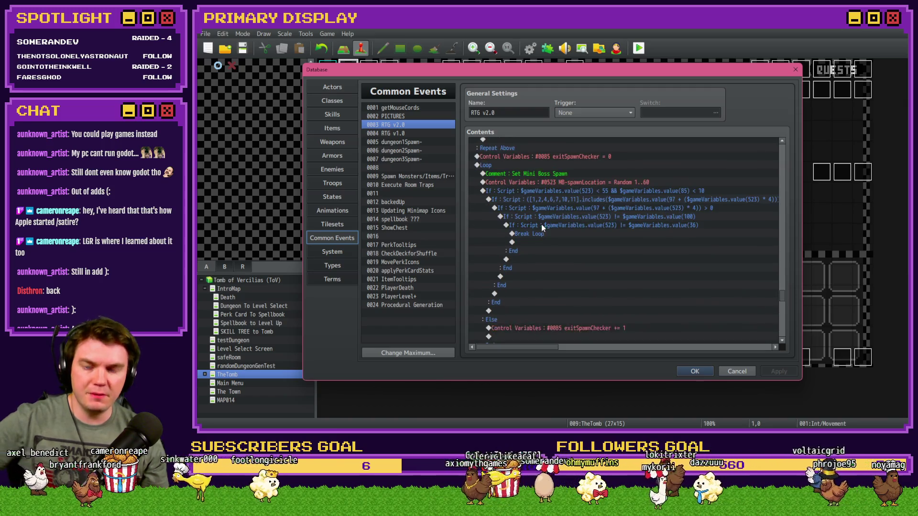
scroll(543, 227, down, 4)
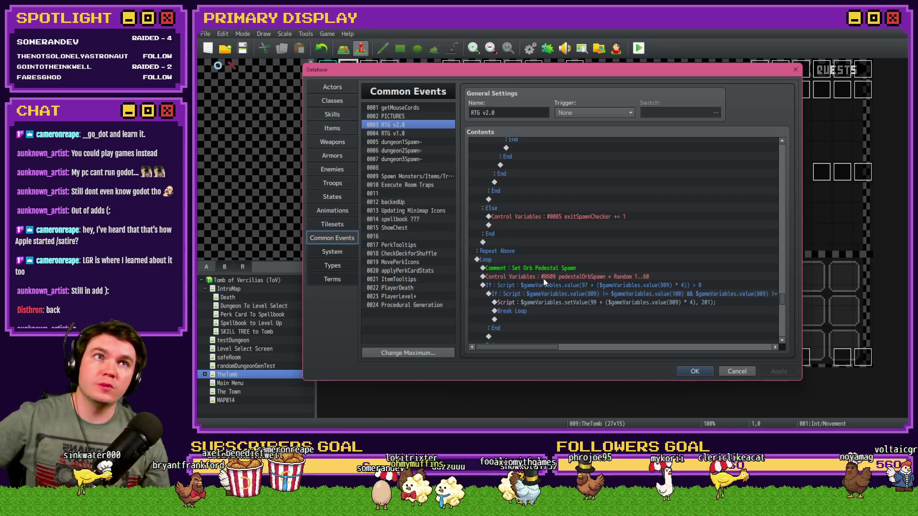
scroll(544, 279, up, 5)
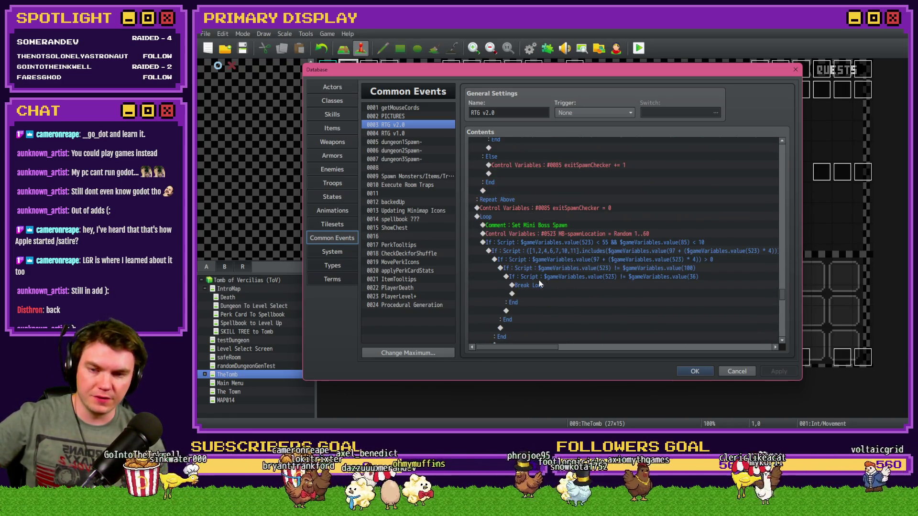
scroll(530, 288, up, 5)
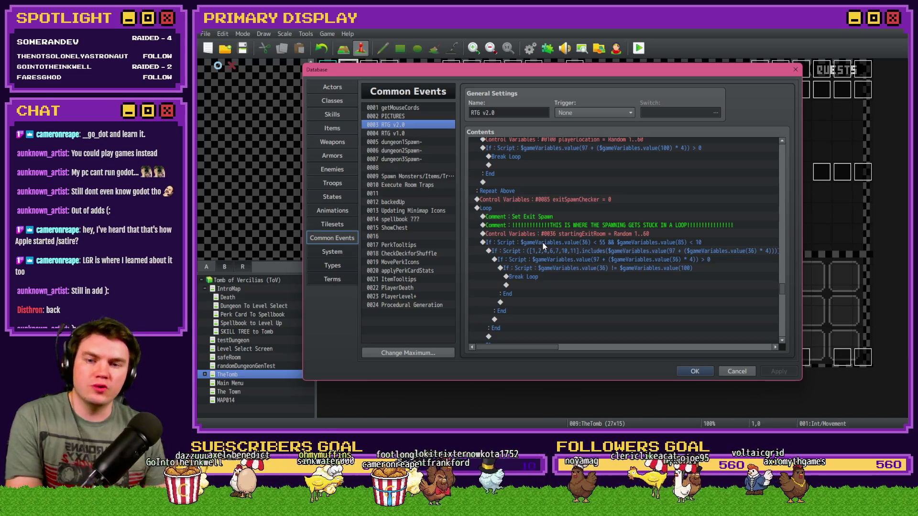
scroll(543, 243, down, 5)
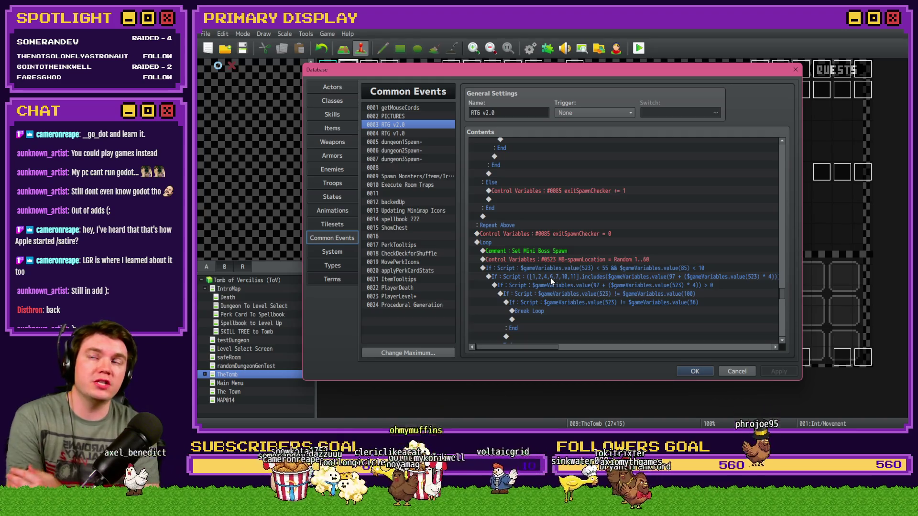
scroll(551, 279, down, 10)
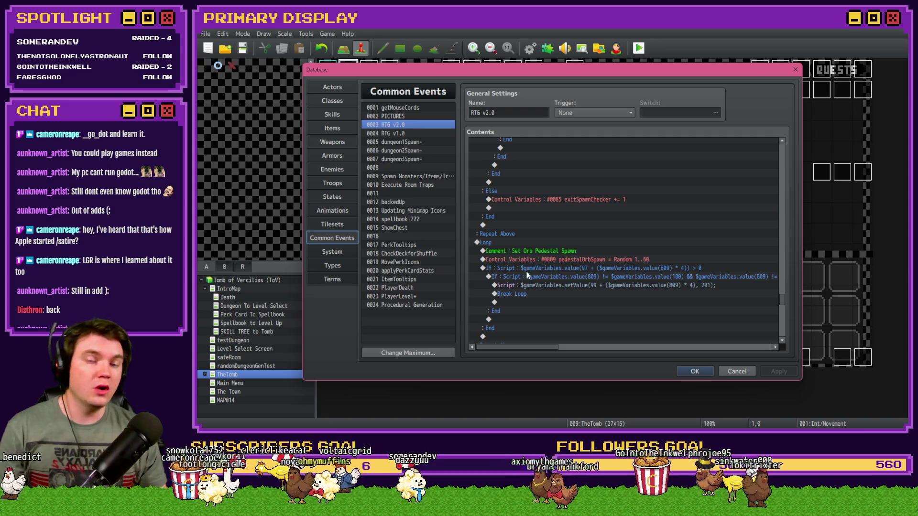
scroll(526, 287, up, 3)
scroll(526, 288, up, 4)
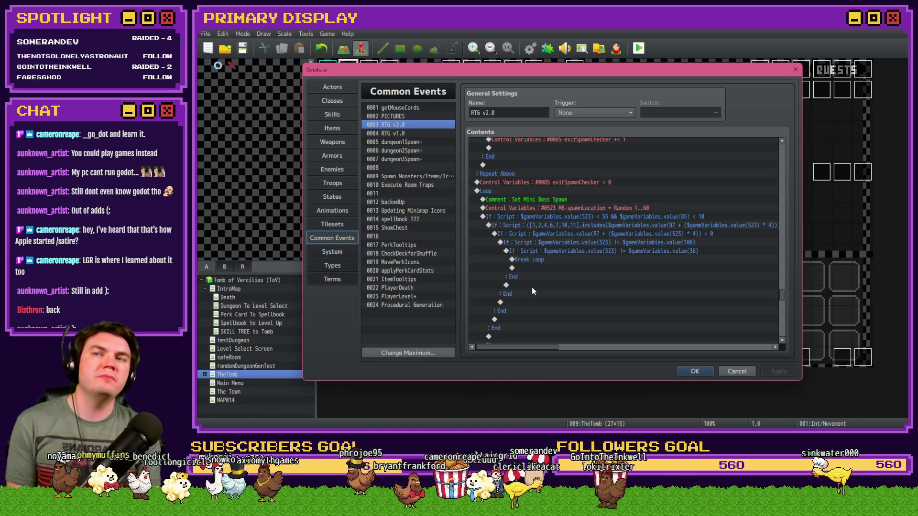
scroll(596, 284, down, 5)
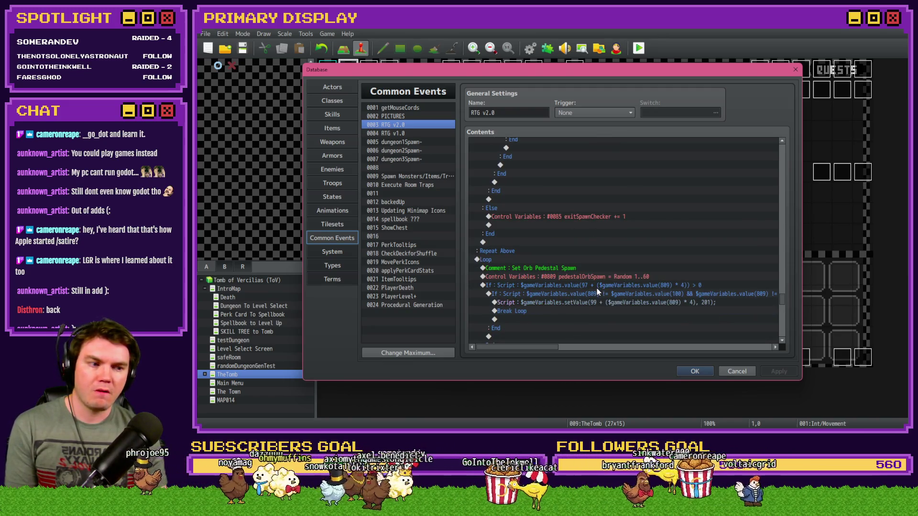
scroll(597, 292, up, 4)
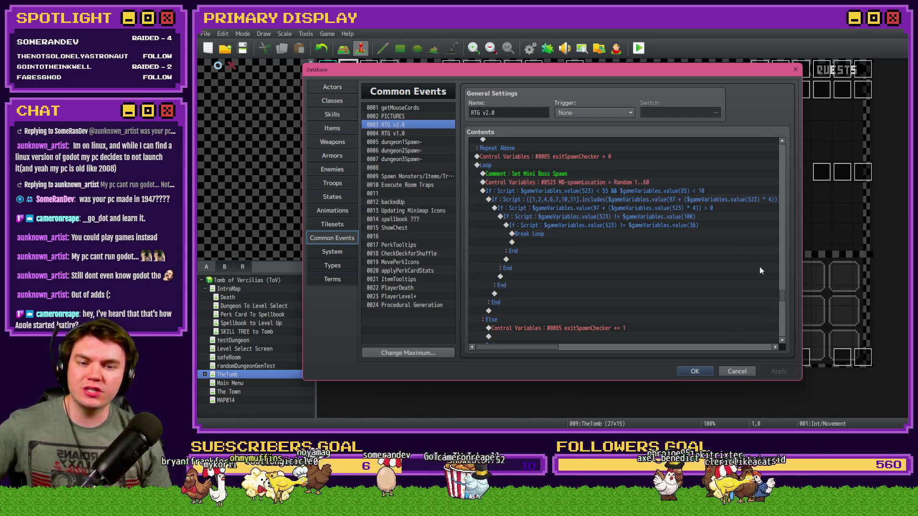
mouse_move(780, 298)
mouse_down()
mouse_move(786, 328)
mouse_move(781, 151)
mouse_up()
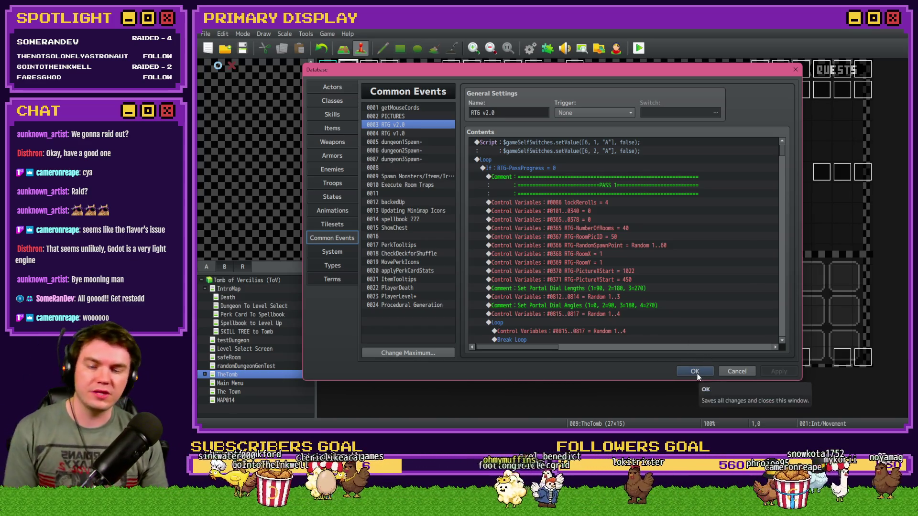
Step: Save the RTG v2.0 edits (picture start 1022, 450) and close the Database
click(695, 375)
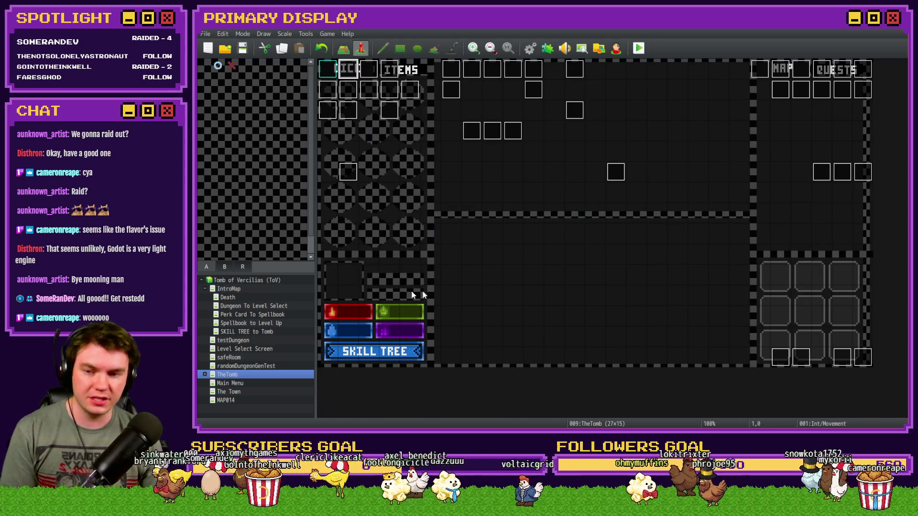